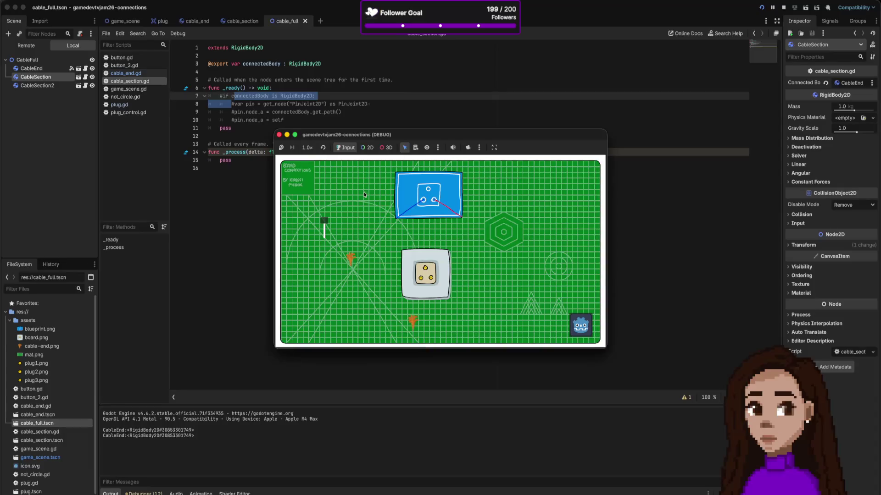
Restart the game and pull the orange and dark cable ends upward
{"action": "left_click", "coordinate": [279, 134]}
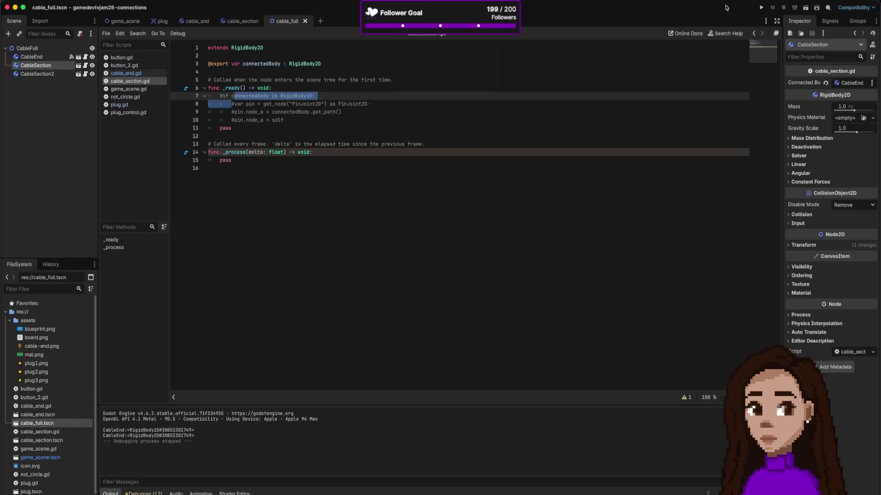
{"action": "left_click", "coordinate": [761, 8]}
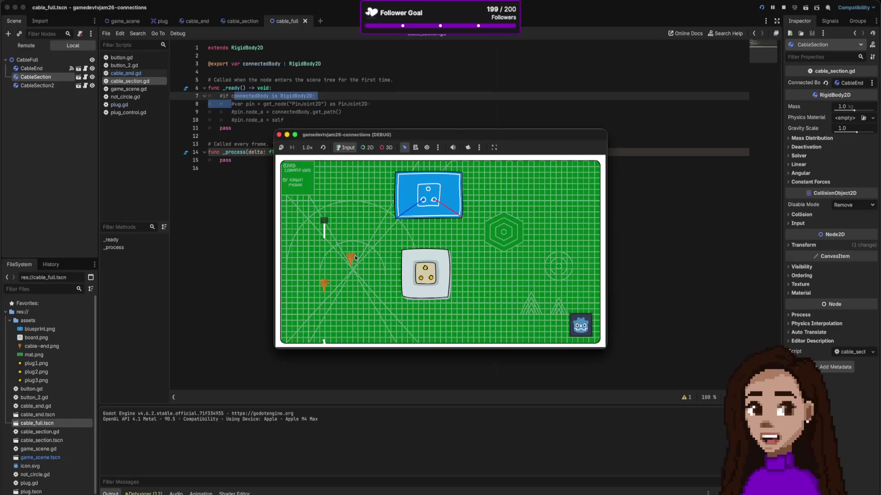
{"action": "mouse_move", "coordinate": [351, 262]}
{"action": "left_mouse_down"}
{"action": "mouse_move", "coordinate": [360, 234]}
{"action": "mouse_move", "coordinate": [327, 220]}
{"action": "mouse_move", "coordinate": [350, 213]}
{"action": "mouse_move", "coordinate": [328, 205]}
{"action": "mouse_move", "coordinate": [390, 215]}
{"action": "mouse_move", "coordinate": [335, 190]}
{"action": "mouse_move", "coordinate": [395, 224]}
{"action": "left_mouse_up"}
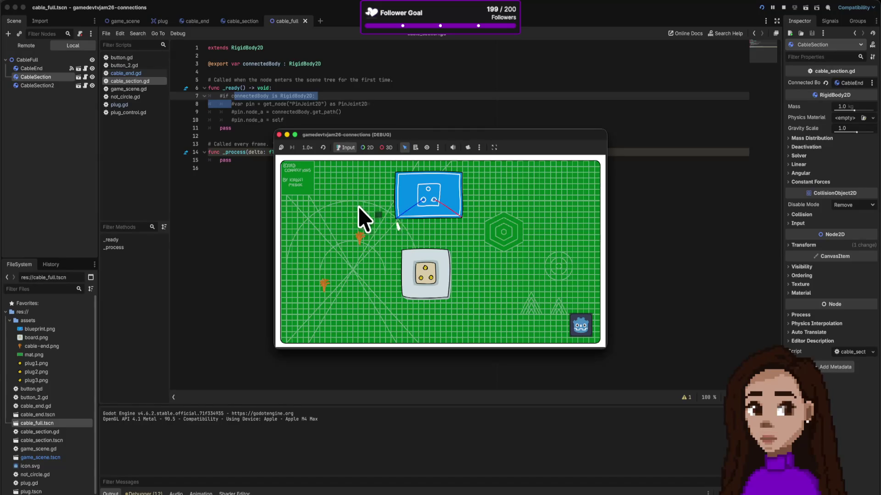
{"action": "left_click_drag", "start_coordinate": [342, 207], "coordinate": [334, 199]}
{"action": "mouse_move", "coordinate": [364, 244]}
{"action": "left_mouse_down"}
{"action": "mouse_move", "coordinate": [354, 244]}
{"action": "mouse_move", "coordinate": [458, 228]}
{"action": "mouse_move", "coordinate": [415, 263]}
{"action": "mouse_move", "coordinate": [383, 233]}
{"action": "mouse_move", "coordinate": [419, 277]}
{"action": "mouse_move", "coordinate": [402, 278]}
{"action": "mouse_move", "coordinate": [357, 238]}
{"action": "mouse_move", "coordinate": [424, 271]}
{"action": "mouse_move", "coordinate": [381, 236]}
{"action": "mouse_move", "coordinate": [431, 280]}
{"action": "mouse_move", "coordinate": [378, 252]}
{"action": "left_mouse_up"}
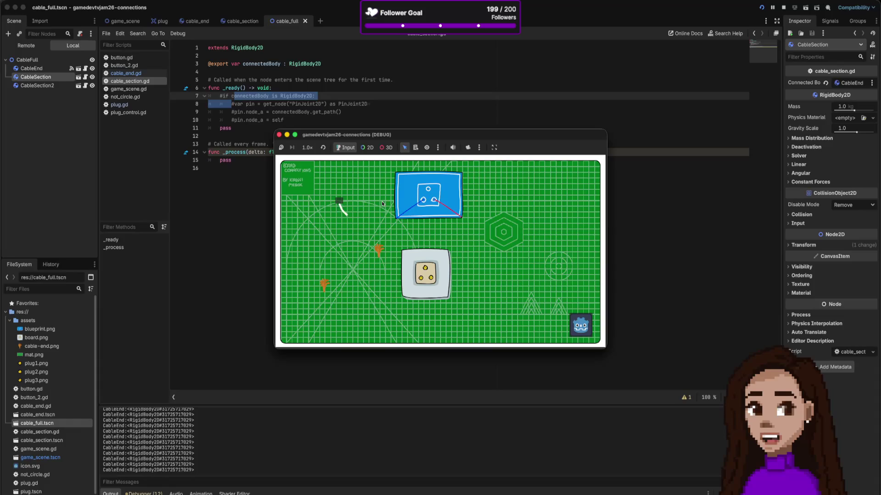
Move the orange plug around the board and out of its socket, then stop the game
{"action": "left_click_drag", "start_coordinate": [377, 251], "coordinate": [365, 226]}
{"action": "left_click_drag", "start_coordinate": [378, 229], "coordinate": [421, 277]}
{"action": "mouse_move", "coordinate": [421, 277]}
{"action": "left_mouse_down"}
{"action": "mouse_move", "coordinate": [408, 252]}
{"action": "mouse_move", "coordinate": [417, 275]}
{"action": "mouse_move", "coordinate": [383, 246]}
{"action": "mouse_move", "coordinate": [393, 250]}
{"action": "left_mouse_up"}
{"action": "left_click", "coordinate": [324, 286]}
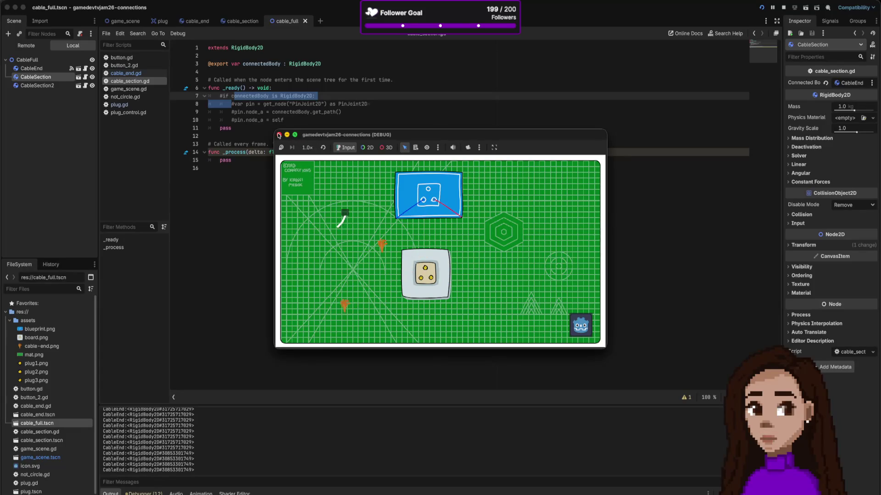
{"action": "left_click", "coordinate": [279, 135]}
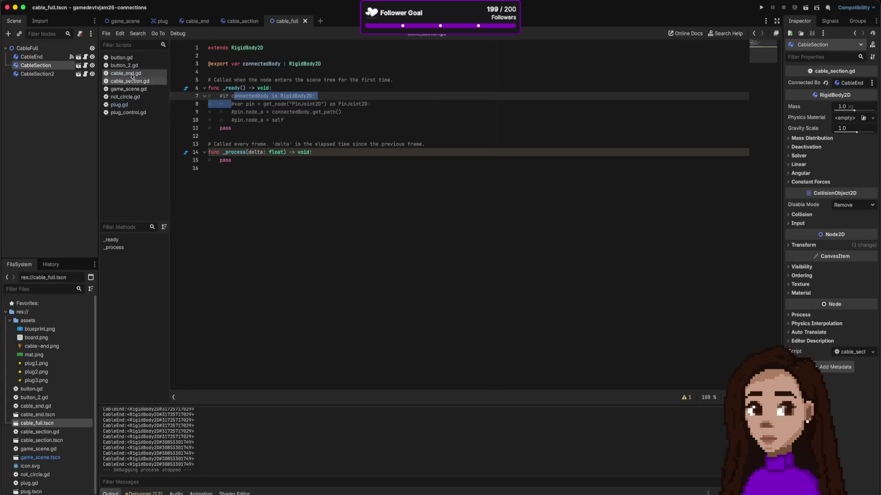
Remove the empty line above _ready in cable_end.gd and inspect the CableEnd and CableFull nodes
{"action": "left_click", "coordinate": [125, 74]}
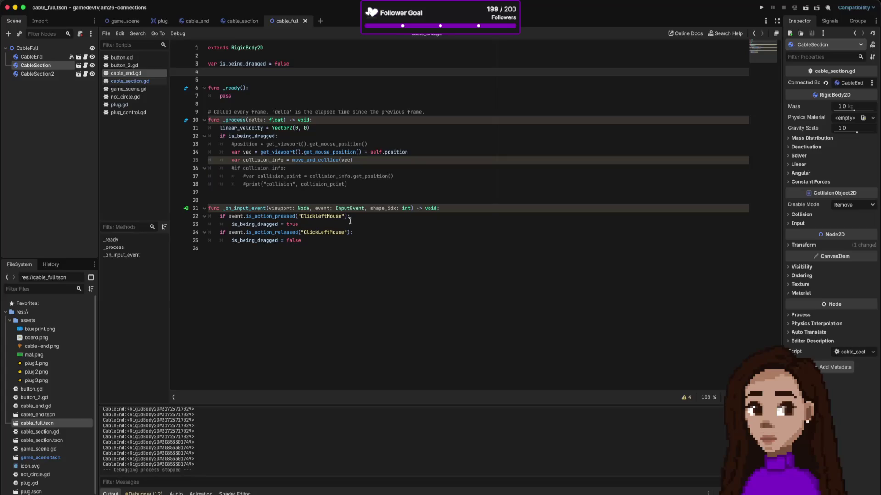
{"action": "key", "text": "Delete"}
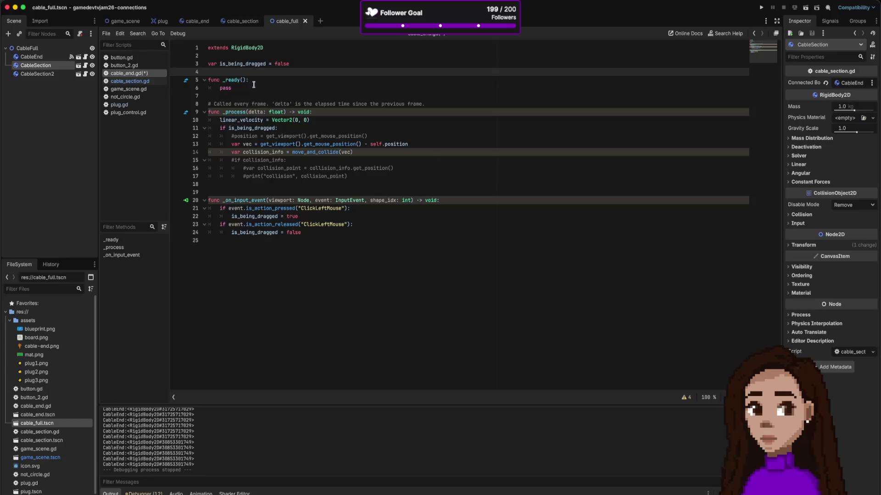
{"action": "left_click", "coordinate": [41, 58]}
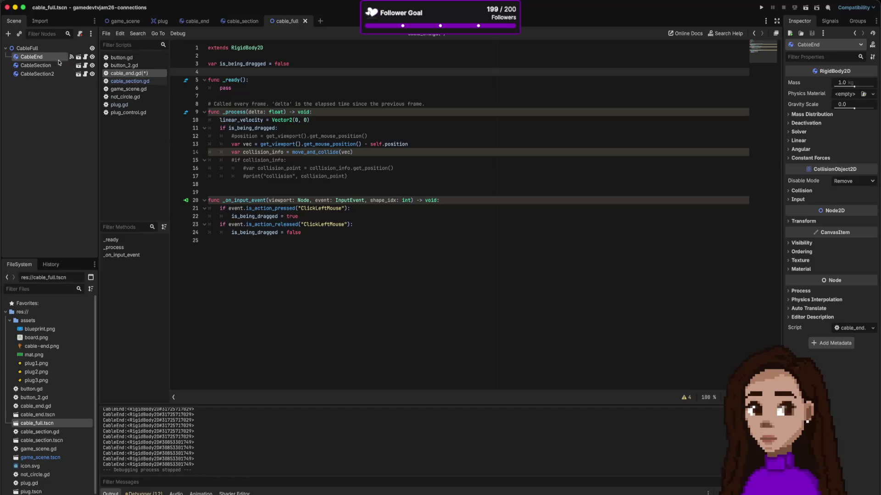
{"action": "left_click", "coordinate": [38, 48]}
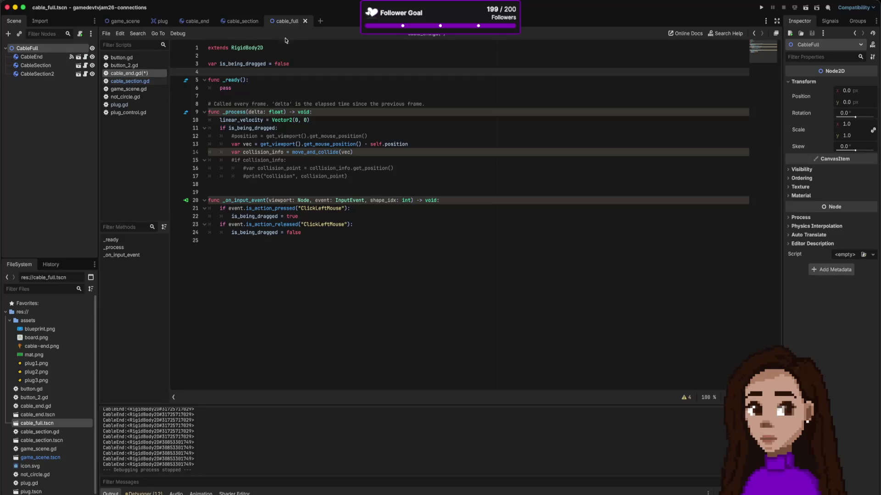
Review CableEnd's physics properties and CableFull's, then place the caret on the var vec line
{"action": "left_click", "coordinate": [46, 57]}
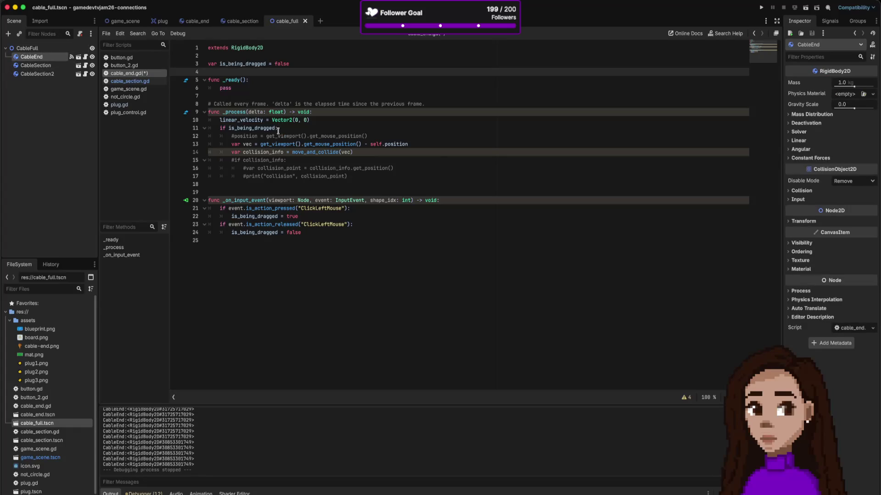
{"action": "left_click", "coordinate": [36, 49]}
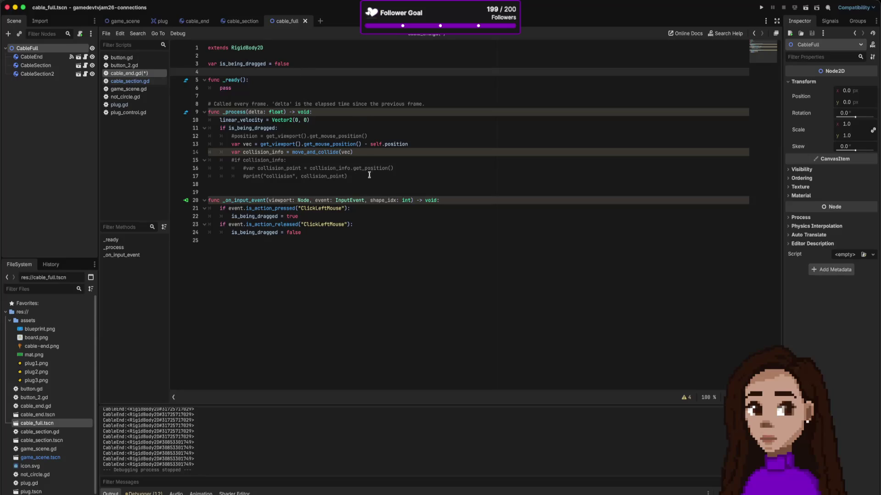
{"action": "mouse_move", "coordinate": [289, 145]}
{"action": "left_click", "coordinate": [263, 144]}
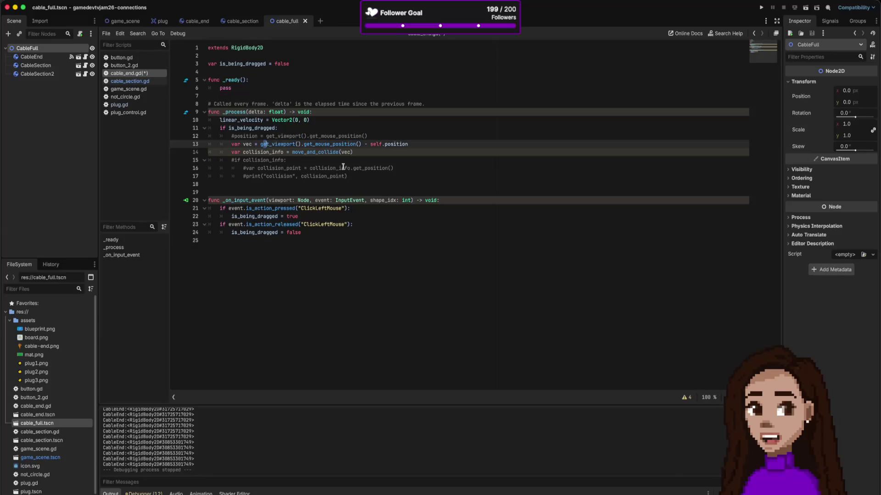
Comment out the var vec and collision_info lines and start a get_parent() line below
{"action": "key", "text": "shift+Down"}
{"action": "key", "text": "ctrl+k"}
{"action": "key", "text": "Up"}
{"action": "key", "text": "Up"}
{"action": "key", "text": "Up"}
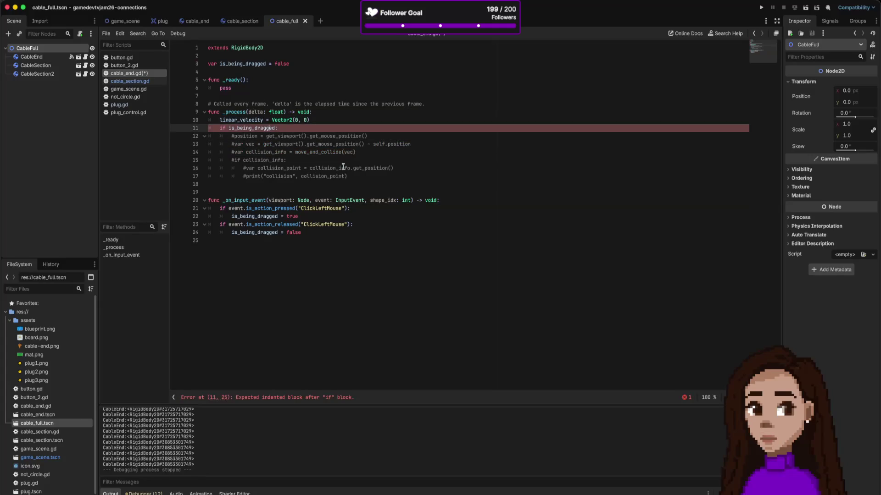
{"action": "key", "text": "End"}
{"action": "key", "text": "Return"}
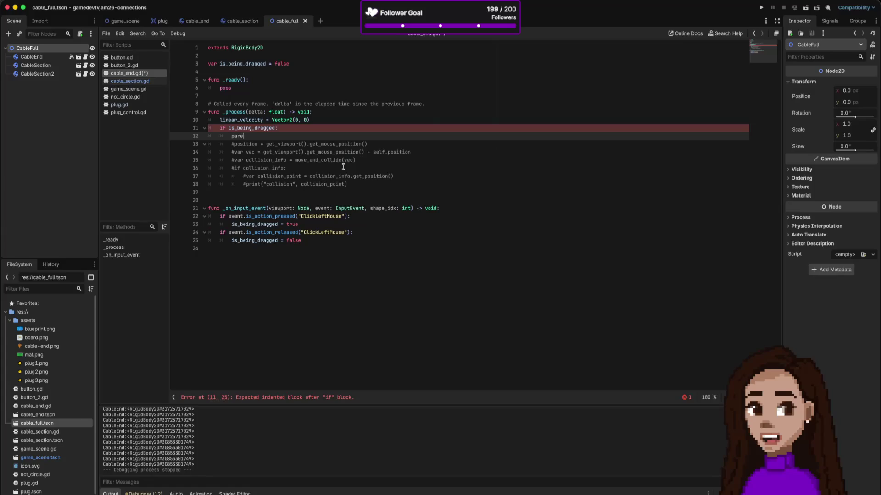
{"action": "type", "text": "nt"}
{"action": "key", "text": "Down"}
{"action": "key", "text": "Down"}
{"action": "key", "text": "Down"}
{"action": "key", "text": "Return"}
{"action": "type", "text": "."}
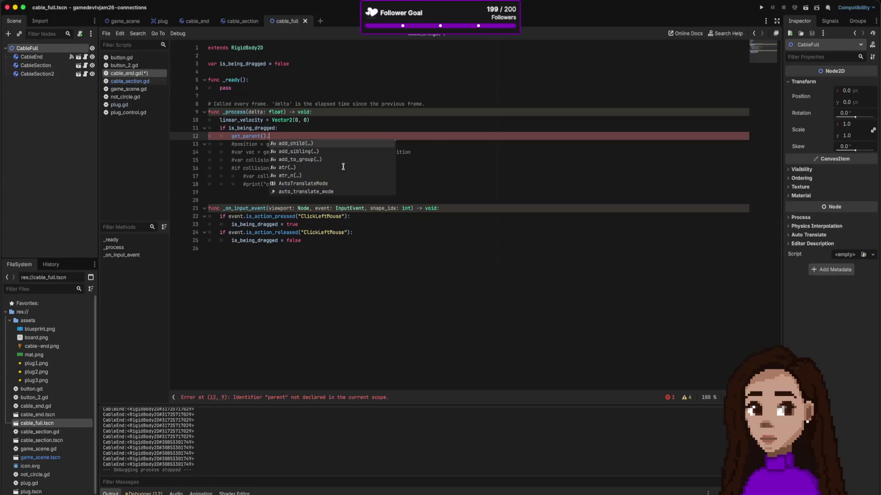
{"action": "type", "text": "pos"}
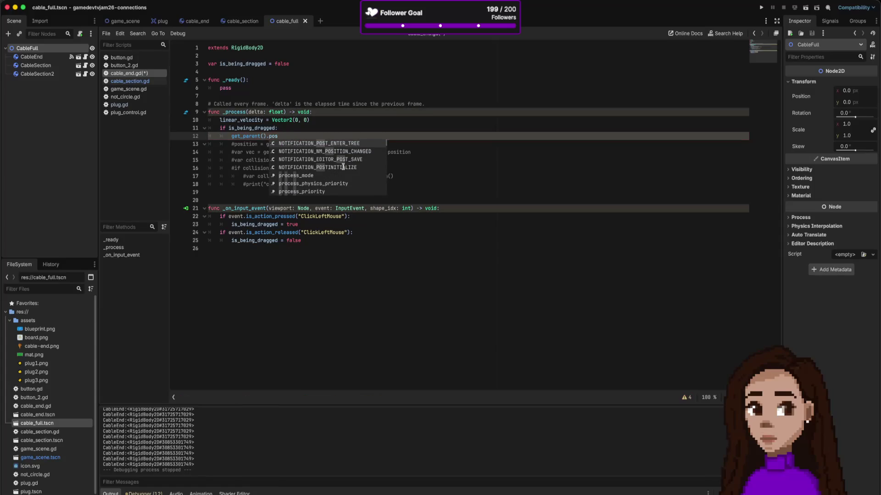
{"action": "type", "text": "itio"}
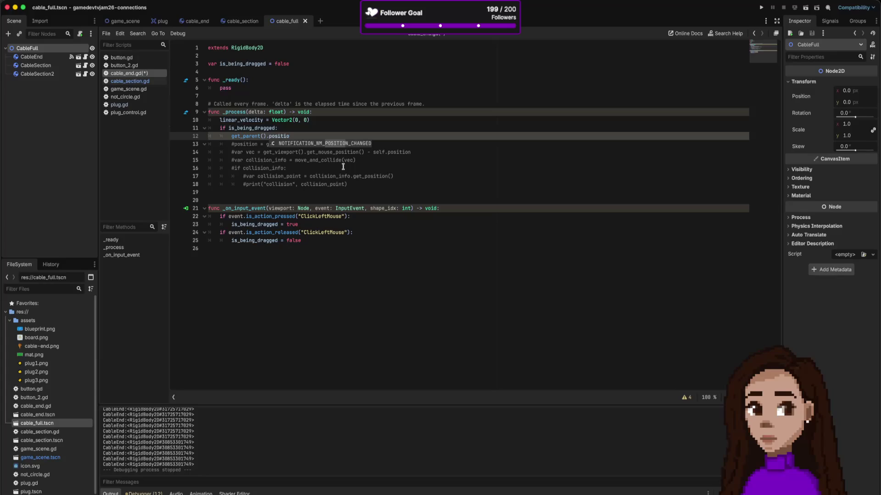
{"action": "key", "text": "BackSpace"}
{"action": "key", "text": "BackSpace"}
{"action": "key", "text": "BackSpace"}
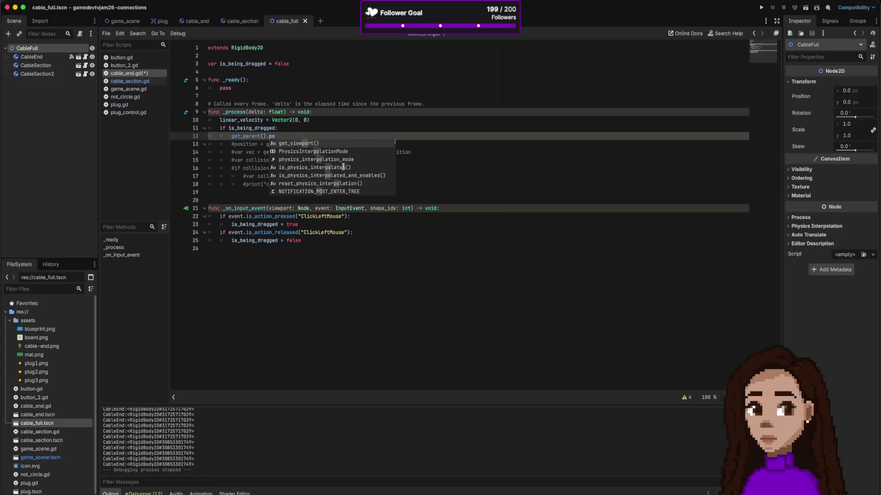
{"action": "type", "text": "."}
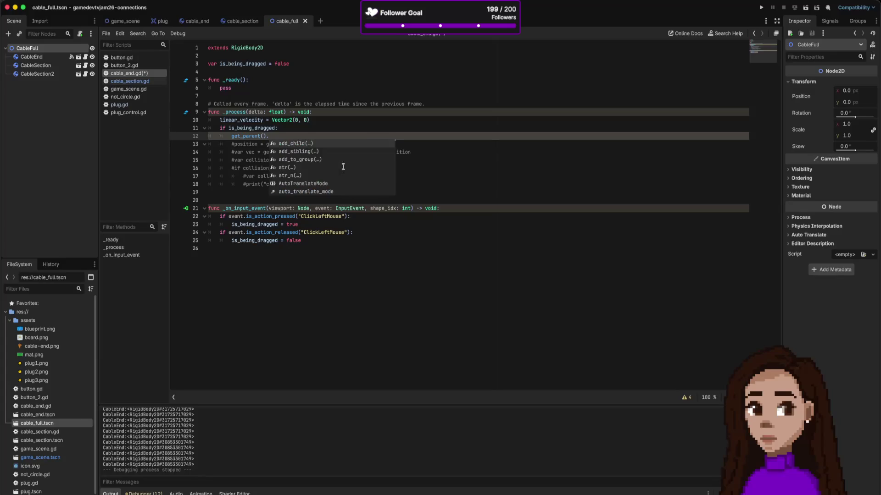
{"action": "key", "text": "BackSpace"}
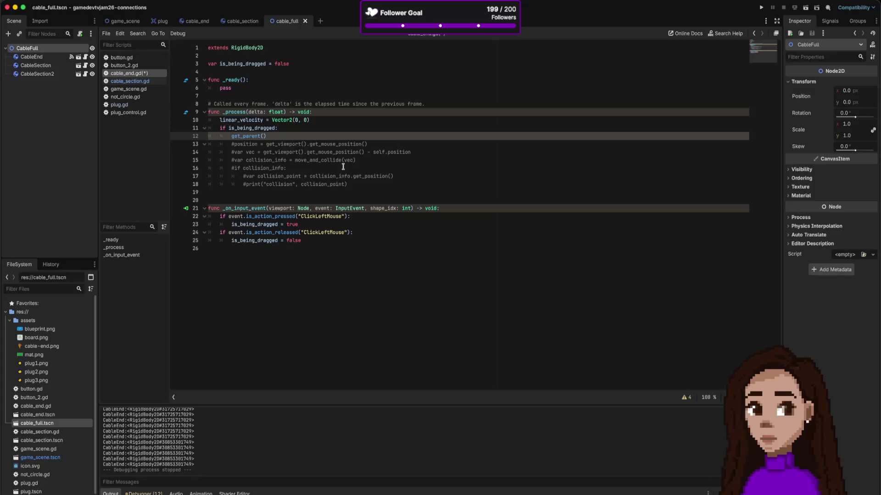
Complete '(get_parent() as Node2D).position = get_viewport().get_mouse_position()', save, and run the game
{"action": "key", "text": "shift+Home"}
{"action": "type", "text": "("}
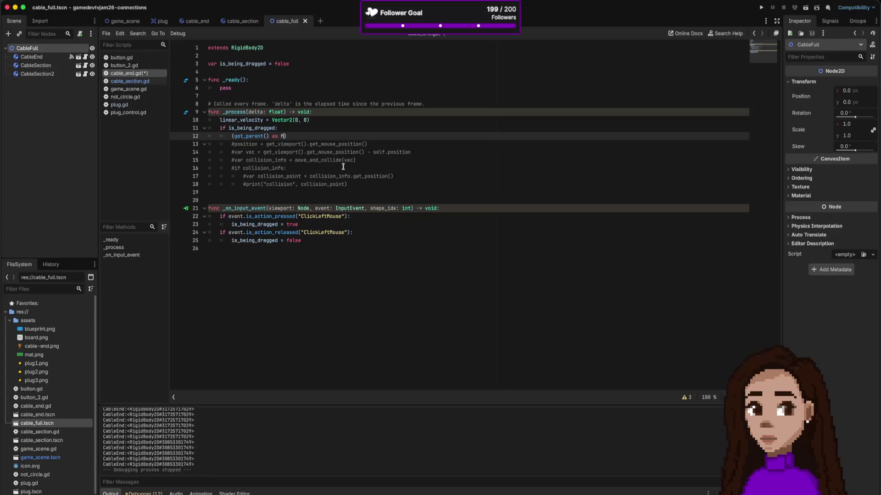
{"action": "key", "text": "BackSpace"}
{"action": "key", "text": "BackSpace"}
{"action": "type", "text": "Nod"}
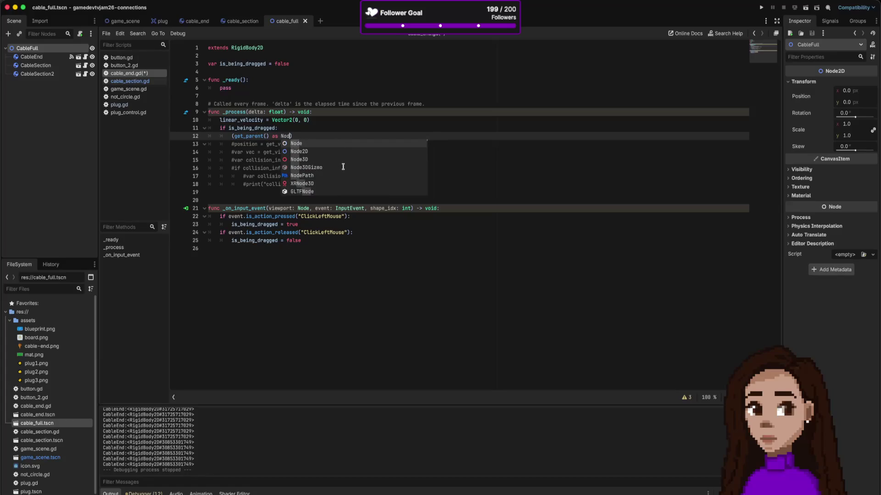
{"action": "key", "text": "Return"}
{"action": "type", "text": "position ="}
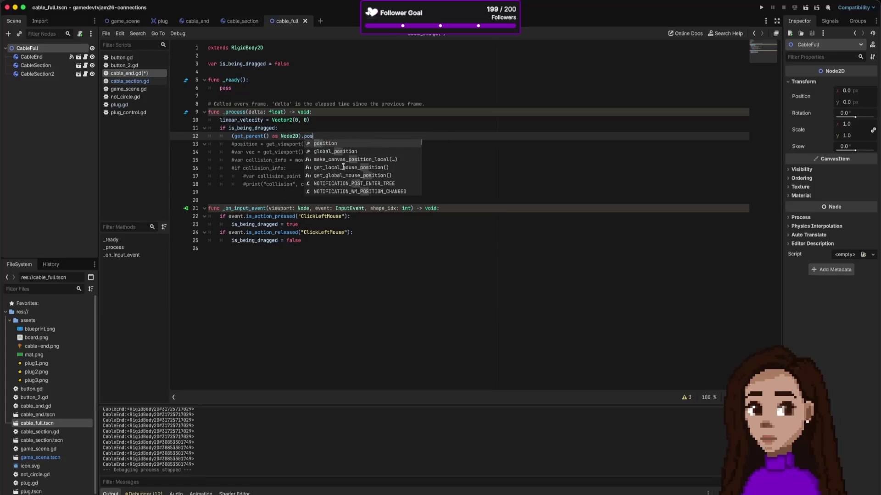
{"action": "key", "text": "Escape"}
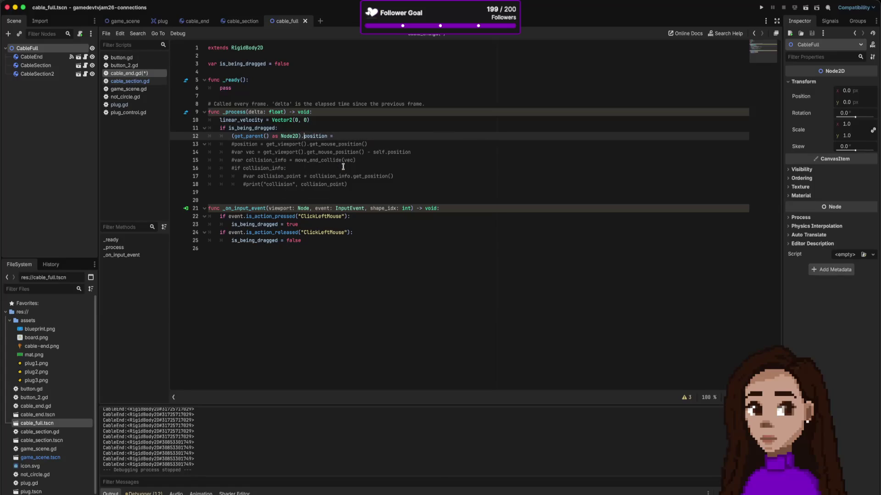
{"action": "key", "text": "Down"}
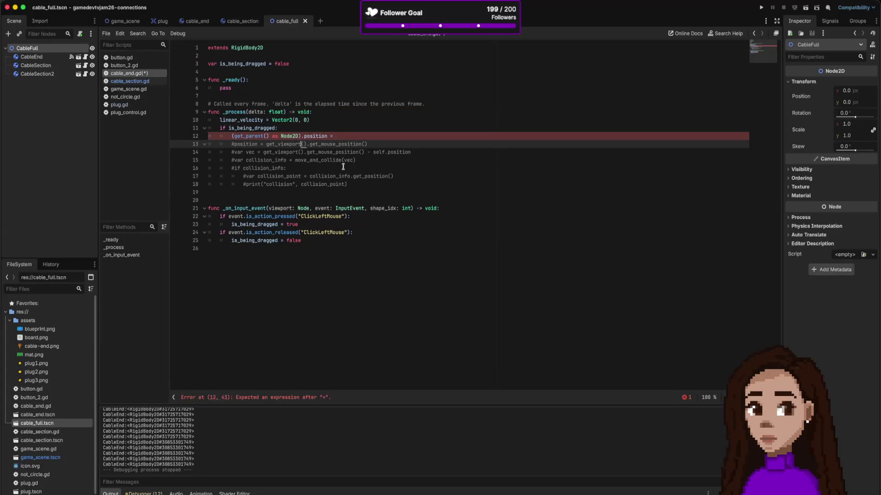
{"action": "key", "text": "shift+End"}
{"action": "key", "text": "ctrl+c"}
{"action": "key", "text": "Up"}
{"action": "key", "text": "ctrl+v"}
{"action": "key", "text": "ctrl+s"}
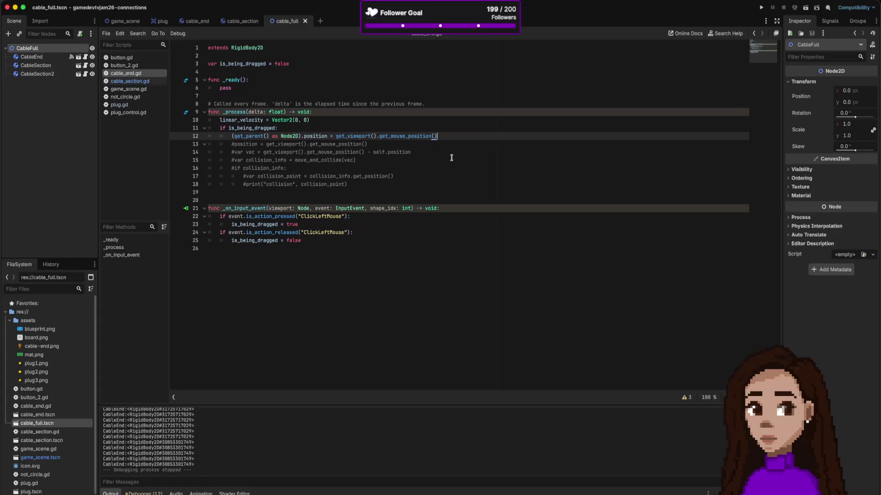
{"action": "left_click", "coordinate": [761, 8]}
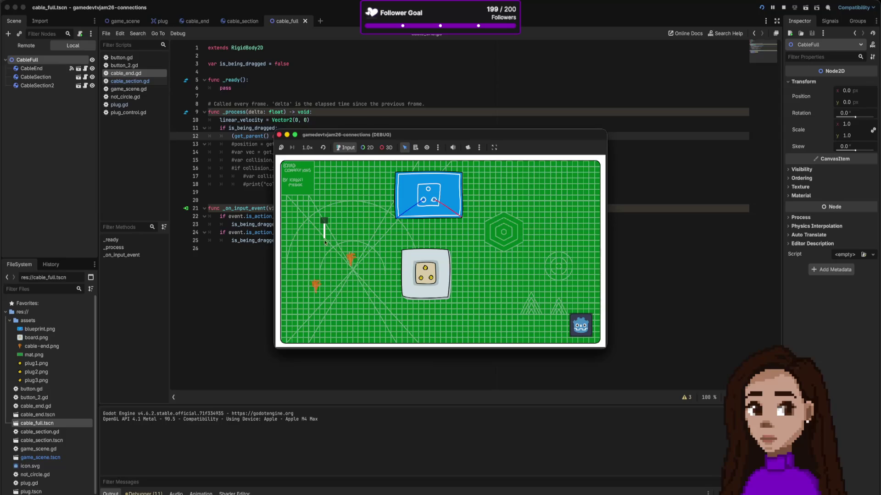
Drag the lower orange cable end upward, stop the game, and read the position documentation
{"action": "mouse_move", "coordinate": [322, 285]}
{"action": "left_mouse_down"}
{"action": "mouse_move", "coordinate": [312, 299]}
{"action": "mouse_move", "coordinate": [331, 296]}
{"action": "mouse_move", "coordinate": [323, 248]}
{"action": "left_mouse_up"}
{"action": "left_click", "coordinate": [280, 135]}
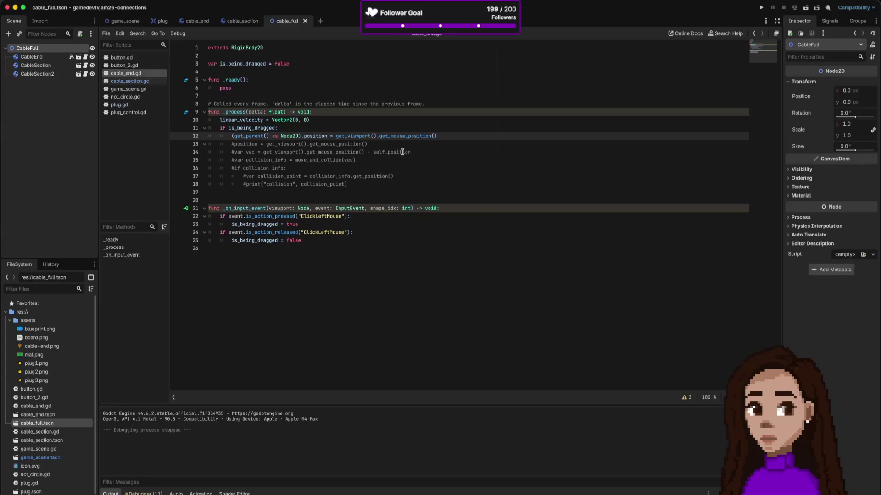
{"action": "mouse_move", "coordinate": [325, 138]}
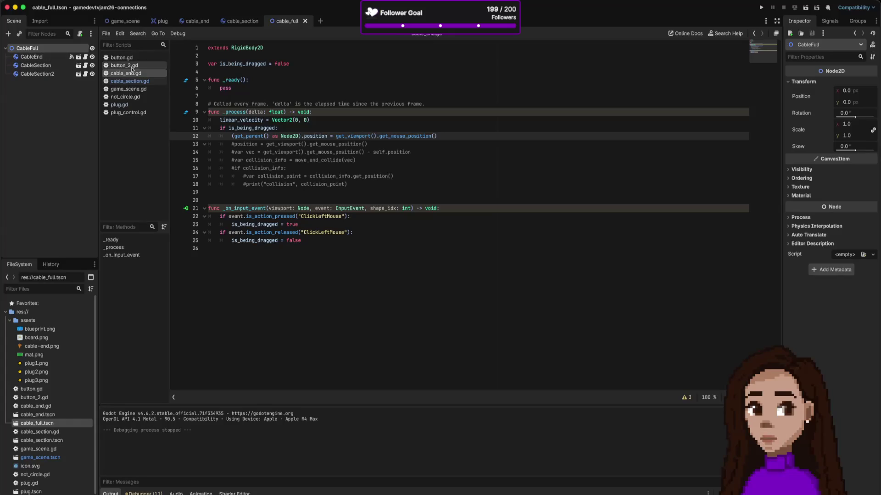
Move CableFull up near the root Node2D in game_scene, test-run, then return to cable_full
{"action": "left_click", "coordinate": [128, 21]}
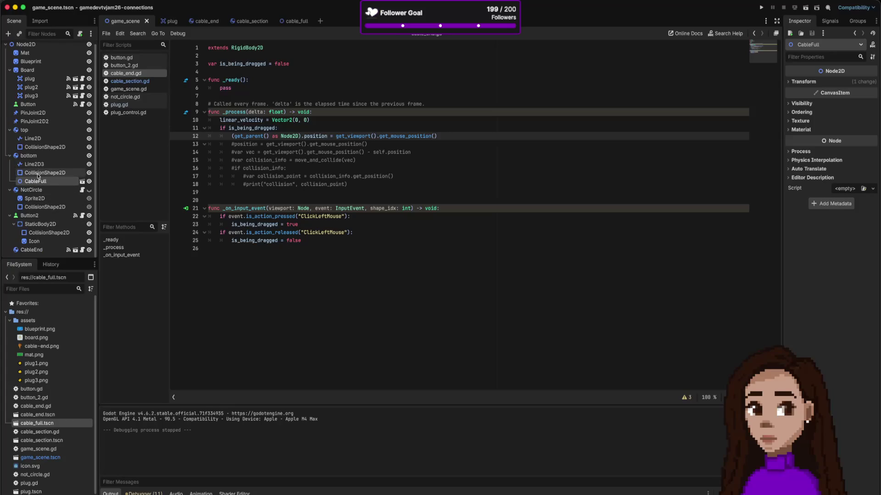
{"action": "left_click_drag", "start_coordinate": [31, 182], "coordinate": [22, 46]}
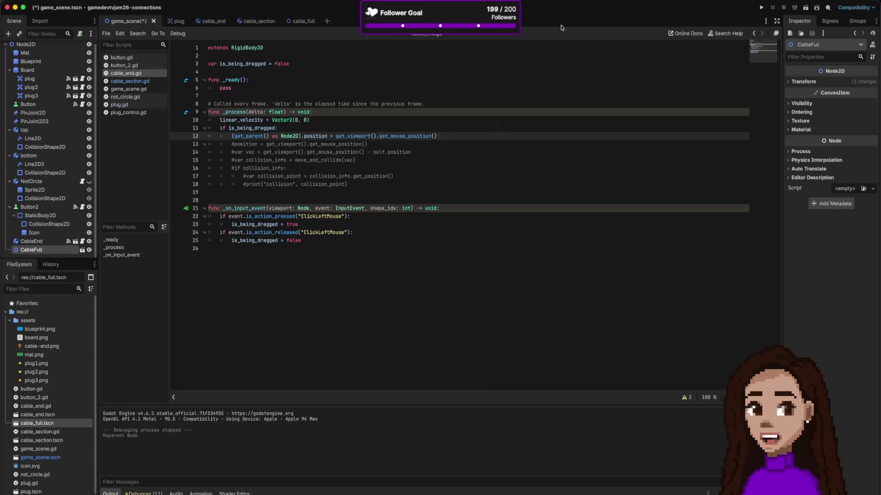
{"action": "left_click", "coordinate": [760, 8]}
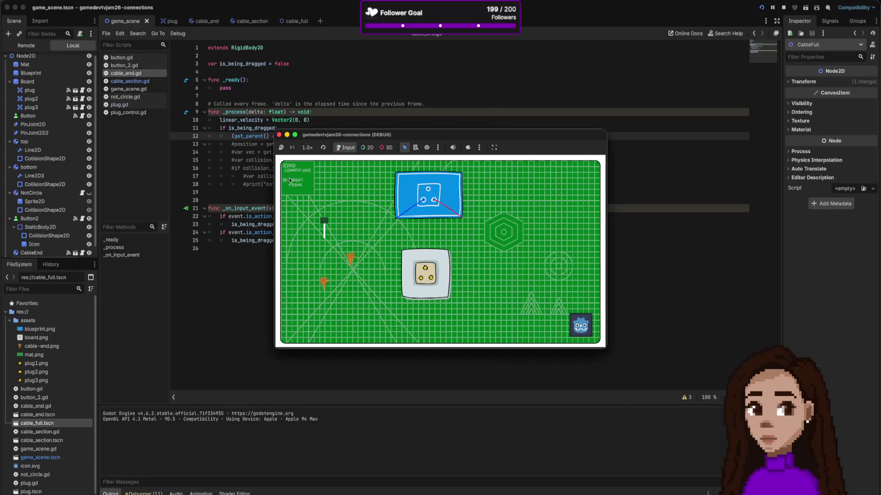
{"action": "left_click", "coordinate": [279, 135]}
{"action": "left_click", "coordinate": [289, 22]}
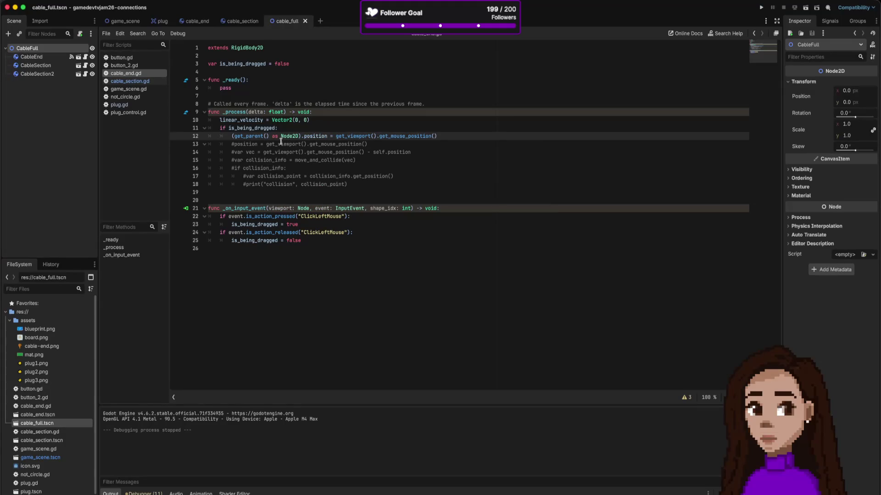
Comment out the parent-position line, uncomment the vec and collision_info lines, and test-run
{"action": "key", "text": "ctrl+k"}
{"action": "key", "text": "Down"}
{"action": "key", "text": "shift+Down"}
{"action": "key", "text": "ctrl+k"}
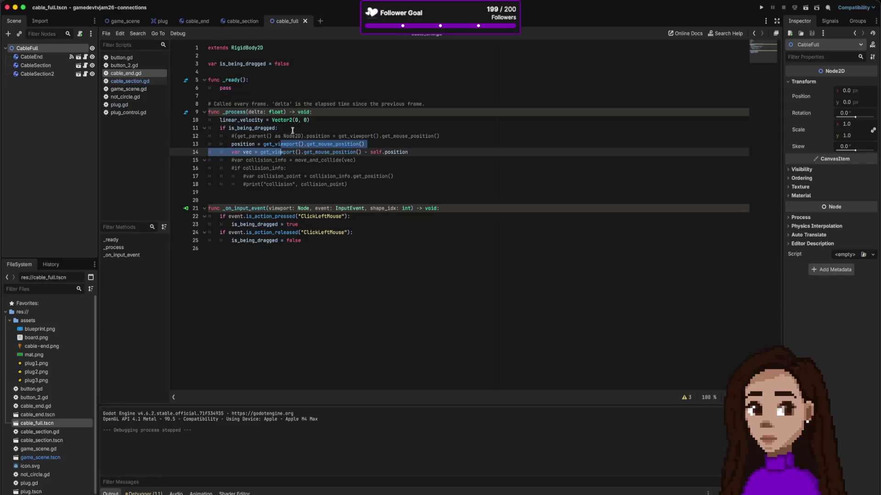
{"action": "left_click", "coordinate": [761, 7]}
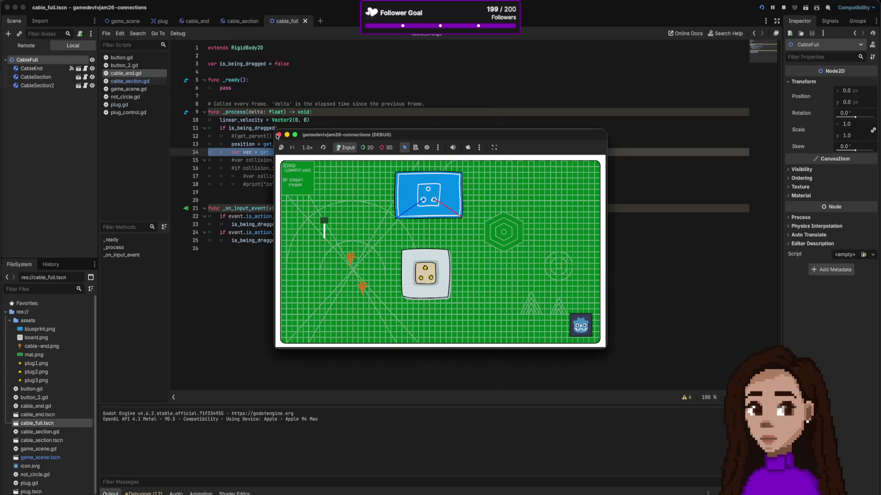
{"action": "left_click", "coordinate": [279, 135]}
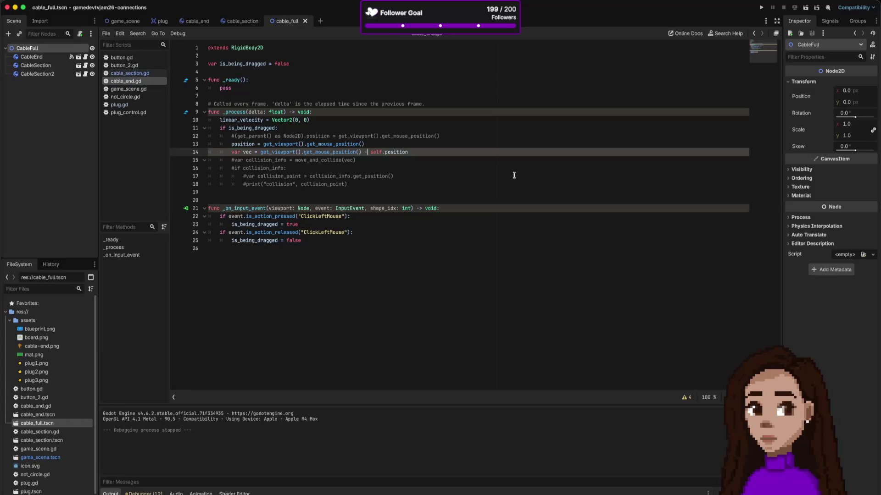
Duplicate the vec line onto line 15 and comment out the original
{"action": "left_click_drag", "start_coordinate": [364, 152], "coordinate": [417, 151]}
{"action": "left_click", "coordinate": [417, 152]}
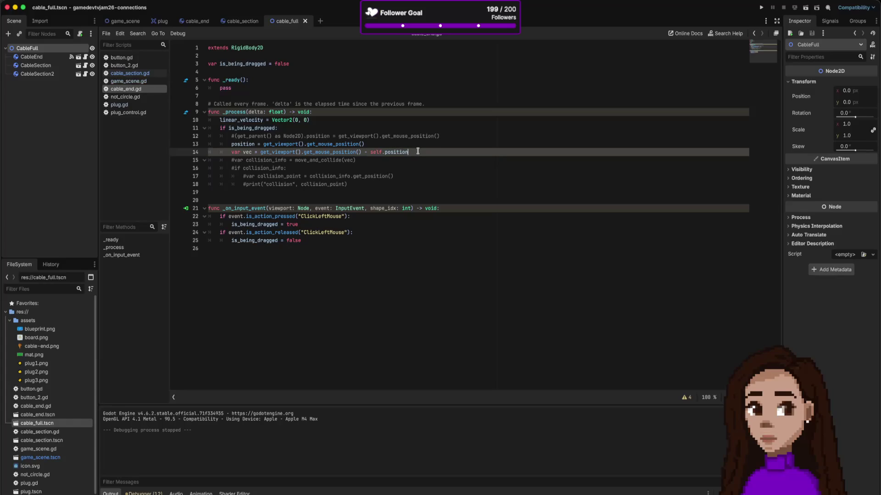
{"action": "key", "text": "shift+Home"}
{"action": "key", "text": "ctrl+c"}
{"action": "key", "text": "End"}
{"action": "key", "text": "Return"}
{"action": "key", "text": "ctrl+v"}
{"action": "key", "text": "Up"}
{"action": "key", "text": "ctrl+k"}
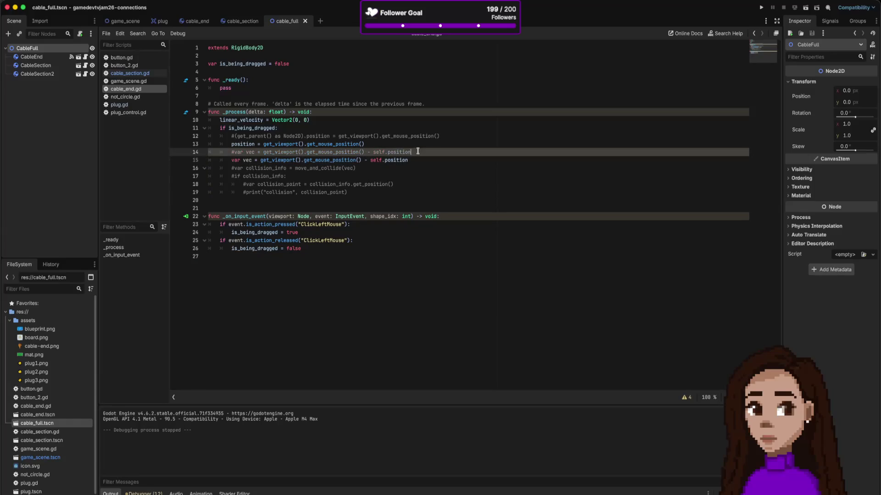
Uncomment the move_and_collide line, strip '- self.position' from line 15, save, and run
{"action": "key", "text": "Down"}
{"action": "key", "text": "Down"}
{"action": "key", "text": "ctrl+k"}
{"action": "key", "text": "Up"}
{"action": "key", "text": "shift+End"}
{"action": "key", "text": "BackSpace"}
{"action": "key", "text": "ctrl+s"}
{"action": "left_click", "coordinate": [761, 7]}
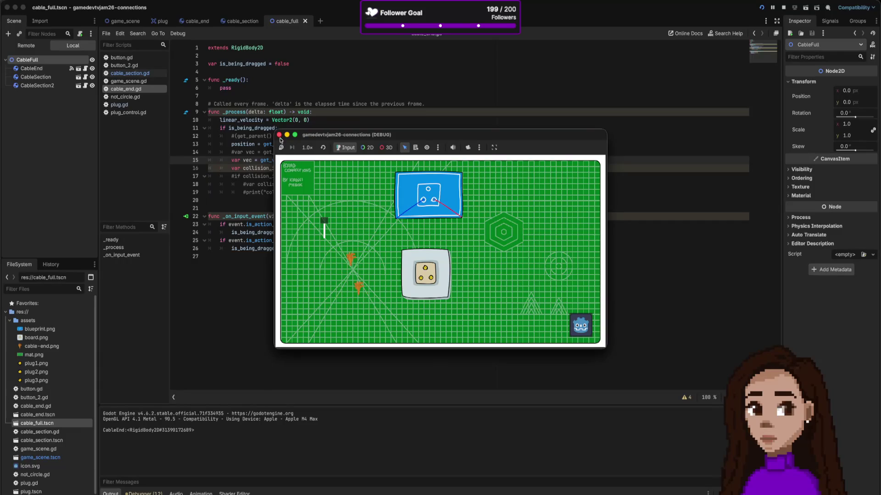
Stop the running test game
{"action": "left_click", "coordinate": [279, 134]}
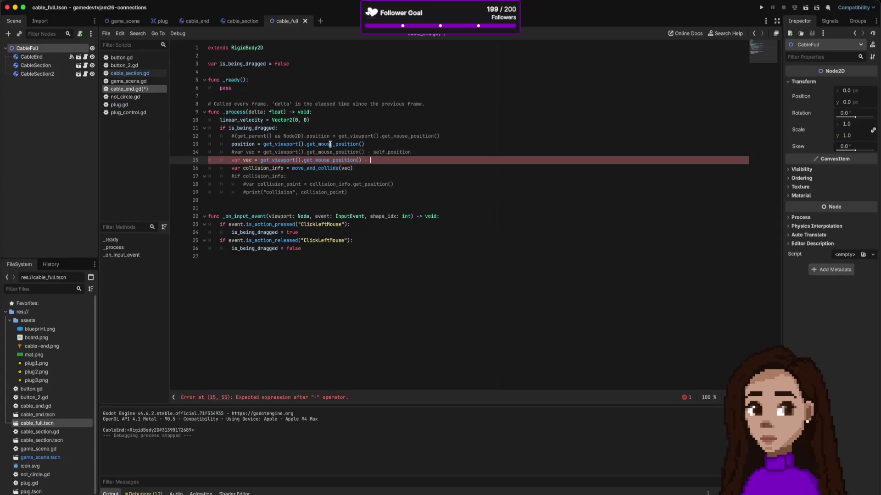
Subtract '(get_parent() as Node2D).position' on line 15, save, and test dragging a cable end
{"action": "left_click_drag", "start_coordinate": [331, 136], "coordinate": [235, 136]}
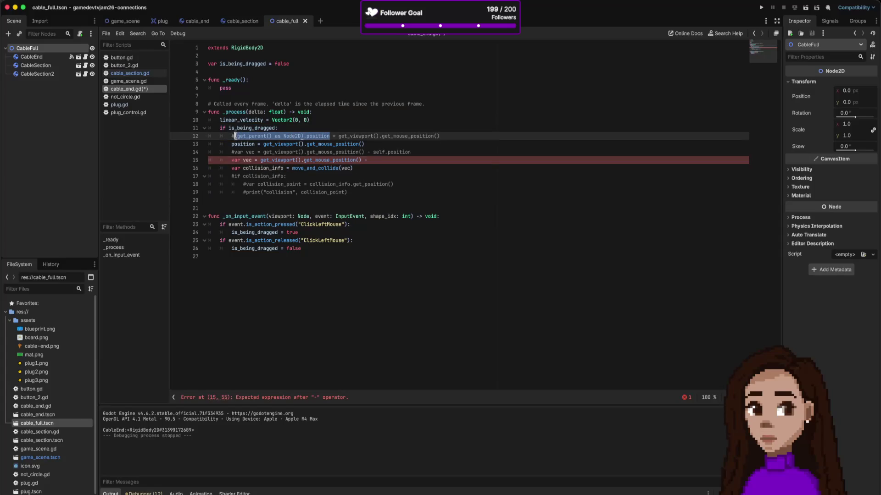
{"action": "key", "text": "ctrl+c"}
{"action": "left_click", "coordinate": [395, 162]}
{"action": "key", "text": "ctrl+v"}
{"action": "key", "text": "ctrl+s"}
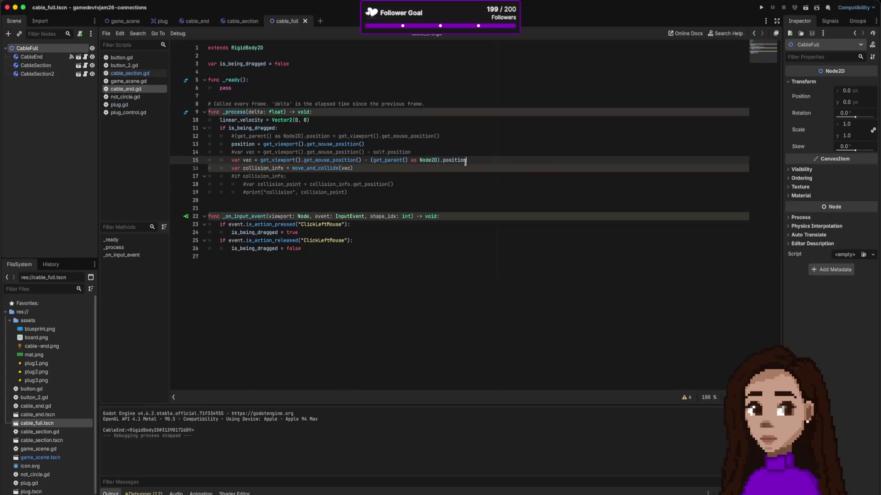
{"action": "left_click", "coordinate": [760, 7]}
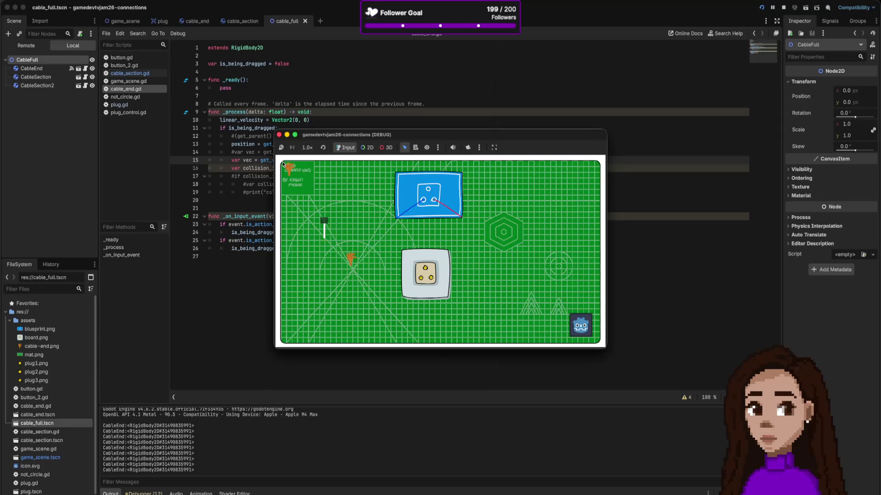
{"action": "left_click_drag", "start_coordinate": [282, 163], "coordinate": [331, 186]}
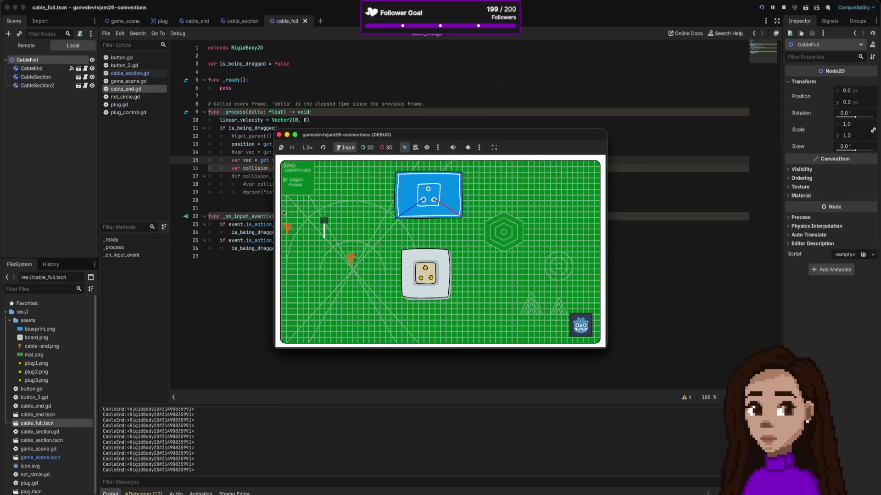
{"action": "left_click", "coordinate": [280, 136]}
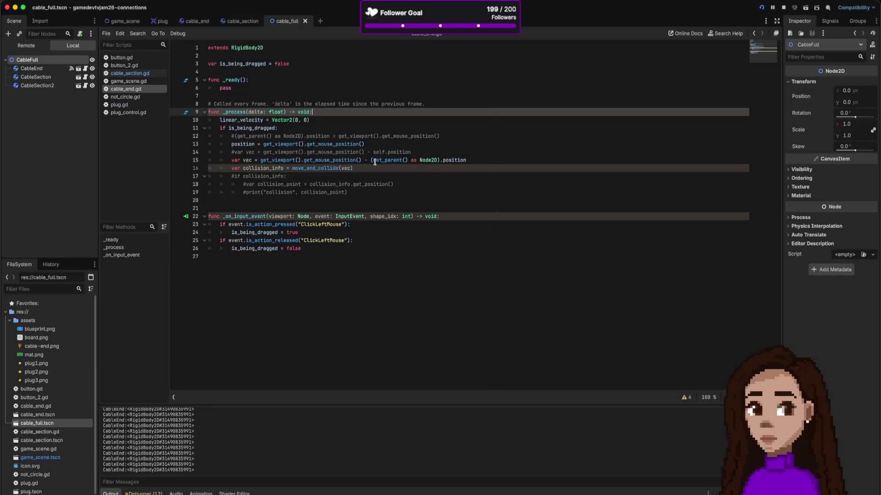
Append '- self.position' to line 15 and run the game again
{"action": "left_click_drag", "start_coordinate": [369, 152], "coordinate": [423, 153]}
{"action": "left_click", "coordinate": [477, 160]}
{"action": "key", "text": "super+v"}
{"action": "left_click", "coordinate": [762, 8]}
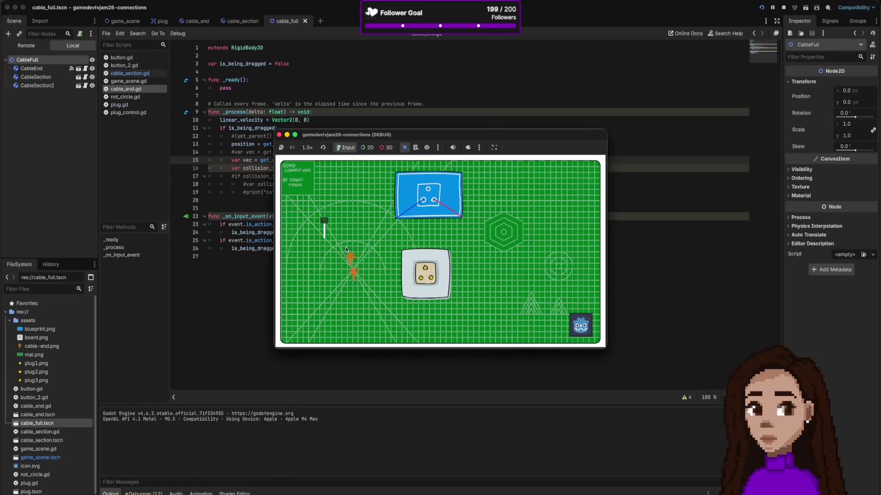
Drag the cable ends around the socket board and white rod, then stop the game
{"action": "mouse_move", "coordinate": [362, 244]}
{"action": "left_mouse_down"}
{"action": "mouse_move", "coordinate": [417, 242]}
{"action": "mouse_move", "coordinate": [389, 266]}
{"action": "mouse_move", "coordinate": [392, 273]}
{"action": "mouse_move", "coordinate": [402, 270]}
{"action": "mouse_move", "coordinate": [368, 249]}
{"action": "left_mouse_up"}
{"action": "mouse_move", "coordinate": [348, 210]}
{"action": "left_mouse_down"}
{"action": "mouse_move", "coordinate": [479, 241]}
{"action": "mouse_move", "coordinate": [426, 269]}
{"action": "left_mouse_up"}
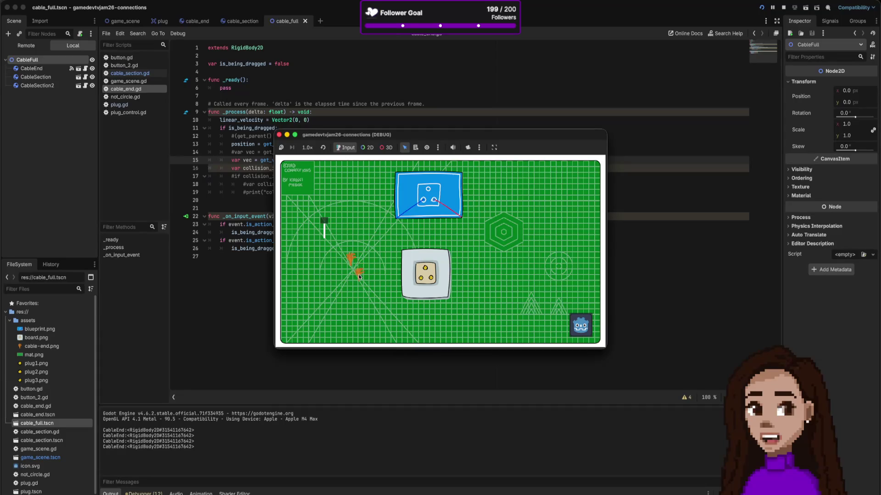
{"action": "mouse_move", "coordinate": [356, 271]}
{"action": "left_mouse_down"}
{"action": "mouse_move", "coordinate": [315, 266]}
{"action": "mouse_move", "coordinate": [323, 240]}
{"action": "mouse_move", "coordinate": [289, 239]}
{"action": "mouse_move", "coordinate": [322, 213]}
{"action": "mouse_move", "coordinate": [332, 227]}
{"action": "mouse_move", "coordinate": [312, 227]}
{"action": "mouse_move", "coordinate": [342, 250]}
{"action": "mouse_move", "coordinate": [358, 249]}
{"action": "mouse_move", "coordinate": [335, 254]}
{"action": "left_mouse_up"}
{"action": "mouse_move", "coordinate": [349, 250]}
{"action": "left_mouse_down"}
{"action": "mouse_move", "coordinate": [347, 270]}
{"action": "mouse_move", "coordinate": [372, 254]}
{"action": "mouse_move", "coordinate": [345, 253]}
{"action": "mouse_move", "coordinate": [336, 272]}
{"action": "mouse_move", "coordinate": [348, 251]}
{"action": "mouse_move", "coordinate": [357, 267]}
{"action": "mouse_move", "coordinate": [346, 274]}
{"action": "mouse_move", "coordinate": [374, 278]}
{"action": "mouse_move", "coordinate": [367, 251]}
{"action": "mouse_move", "coordinate": [360, 261]}
{"action": "mouse_move", "coordinate": [313, 243]}
{"action": "mouse_move", "coordinate": [321, 227]}
{"action": "mouse_move", "coordinate": [342, 232]}
{"action": "mouse_move", "coordinate": [288, 254]}
{"action": "mouse_move", "coordinate": [321, 224]}
{"action": "left_mouse_up"}
{"action": "mouse_move", "coordinate": [358, 264]}
{"action": "left_mouse_down"}
{"action": "mouse_move", "coordinate": [350, 272]}
{"action": "mouse_move", "coordinate": [322, 253]}
{"action": "mouse_move", "coordinate": [320, 219]}
{"action": "mouse_move", "coordinate": [345, 271]}
{"action": "mouse_move", "coordinate": [361, 272]}
{"action": "mouse_move", "coordinate": [356, 289]}
{"action": "left_mouse_up"}
{"action": "left_click_drag", "start_coordinate": [337, 262], "coordinate": [369, 276]}
{"action": "mouse_move", "coordinate": [369, 277]}
{"action": "left_mouse_down"}
{"action": "mouse_move", "coordinate": [315, 229]}
{"action": "mouse_move", "coordinate": [344, 283]}
{"action": "left_mouse_up"}
{"action": "mouse_move", "coordinate": [341, 279]}
{"action": "left_mouse_down"}
{"action": "mouse_move", "coordinate": [313, 268]}
{"action": "mouse_move", "coordinate": [326, 269]}
{"action": "left_mouse_up"}
{"action": "left_click", "coordinate": [278, 134]}
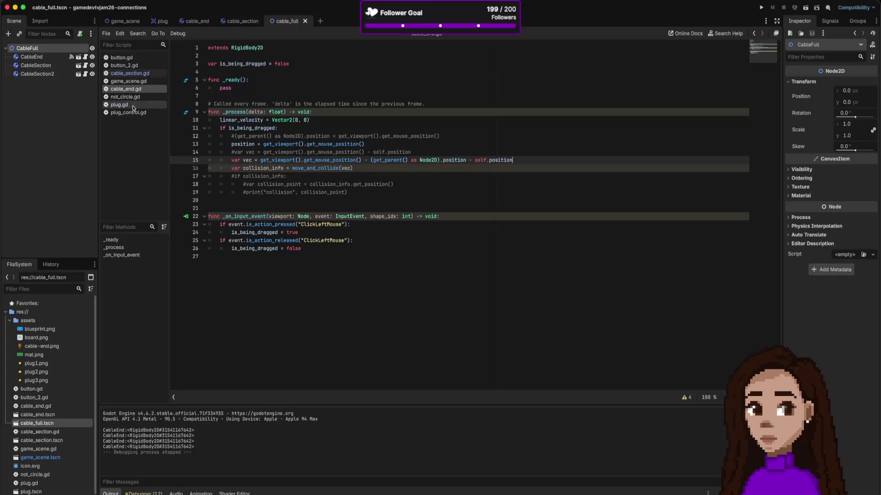
Uncomment lines 7–9 of cable_section.gd (connectedBody check, PinJoint2D lookup, node_a) and run
{"action": "left_click", "coordinate": [133, 75]}
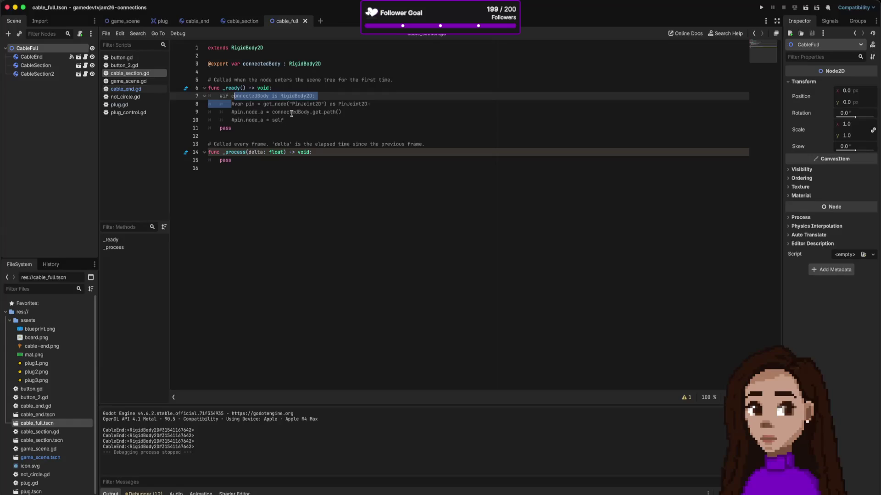
{"action": "left_click", "coordinate": [276, 100]}
{"action": "key", "text": "Up"}
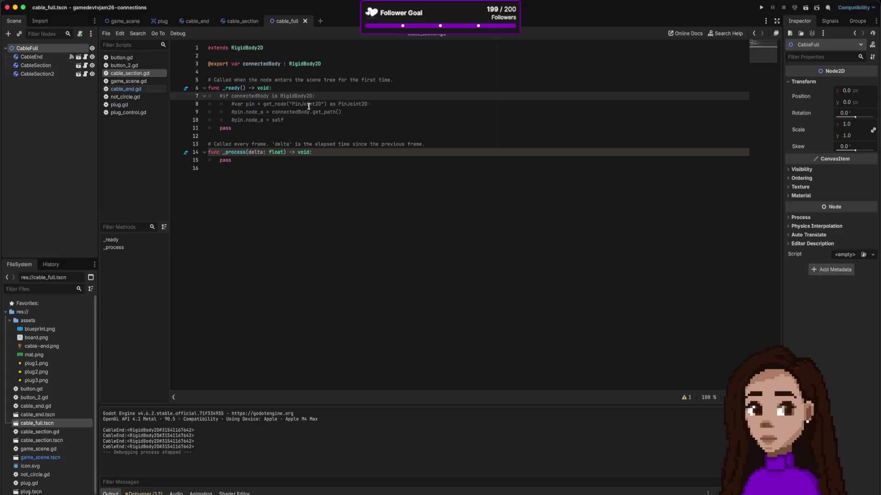
{"action": "key", "text": "shift+Down"}
{"action": "key", "text": "shift+Down"}
{"action": "key", "text": "super+k"}
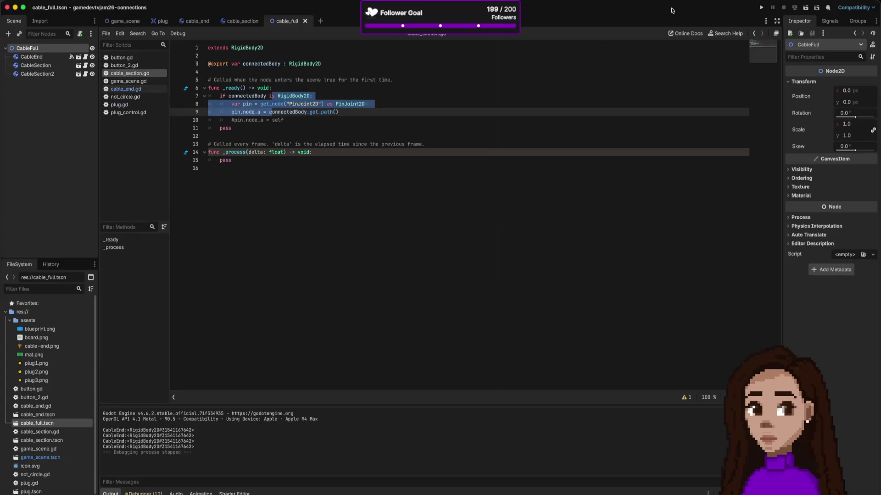
{"action": "left_click", "coordinate": [760, 7]}
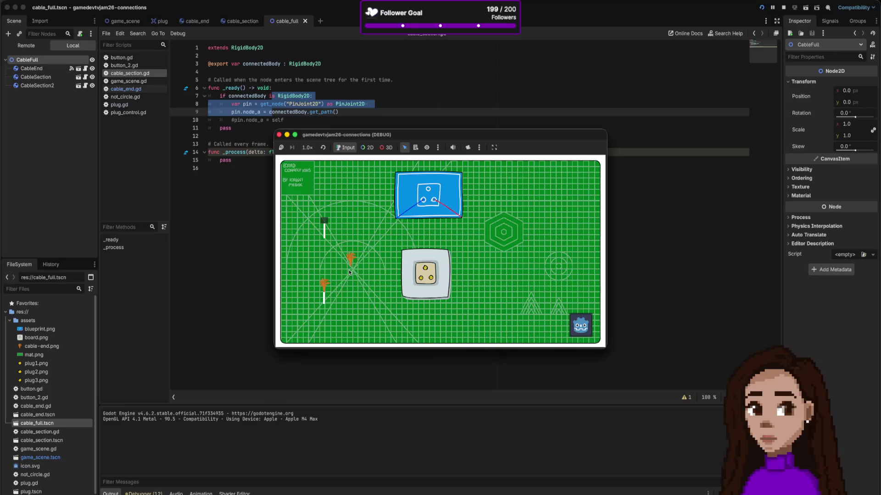
Pull the orange plug toward the centre, grab the swinging lower plug, and lift it upward
{"action": "left_click_drag", "start_coordinate": [327, 283], "coordinate": [362, 272]}
{"action": "left_click", "coordinate": [376, 264]}
{"action": "left_click_drag", "start_coordinate": [380, 260], "coordinate": [371, 222]}
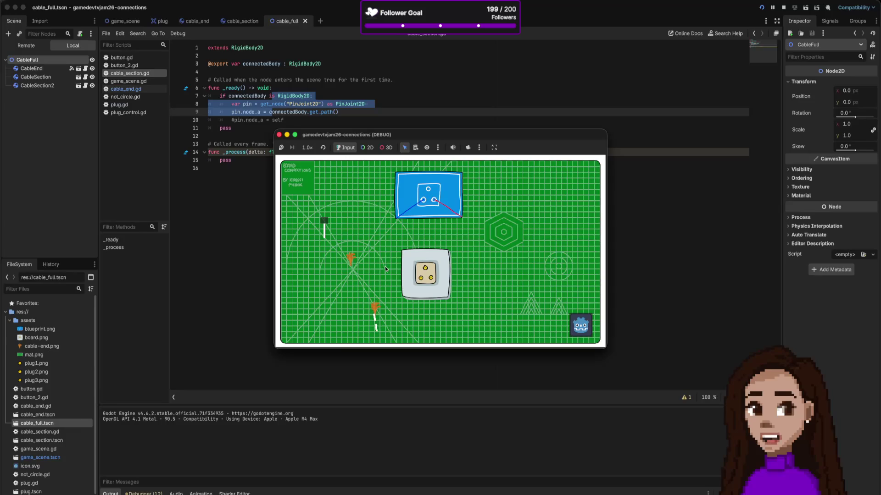
In the cable_section scene, set the CableSection body's Gravity Scale to 0.0 and run the game
{"action": "left_click", "coordinate": [261, 64]}
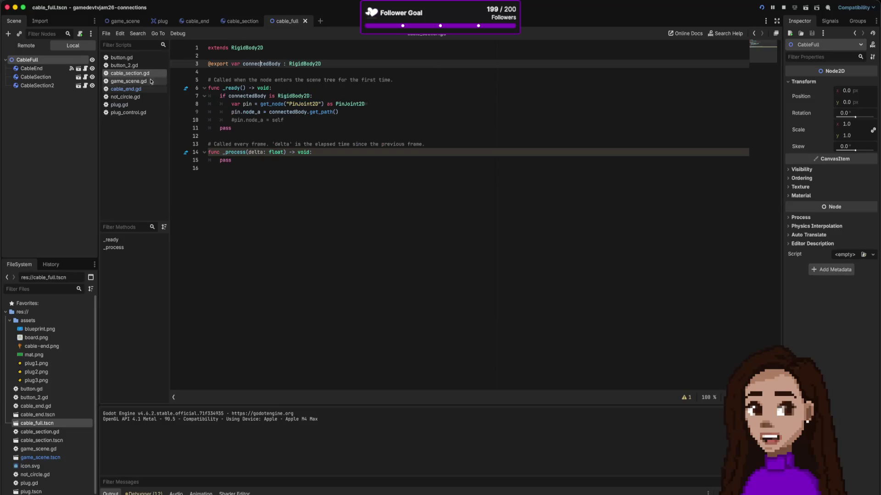
{"action": "left_click", "coordinate": [242, 22]}
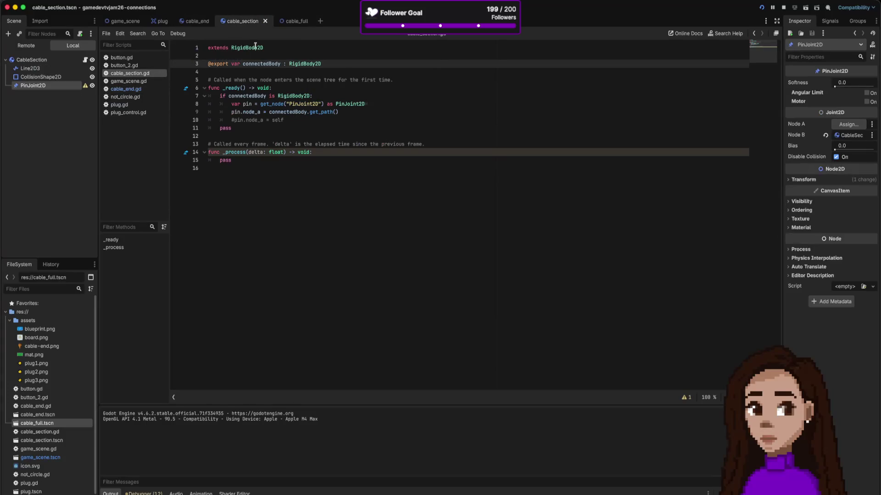
{"action": "left_click", "coordinate": [32, 59]}
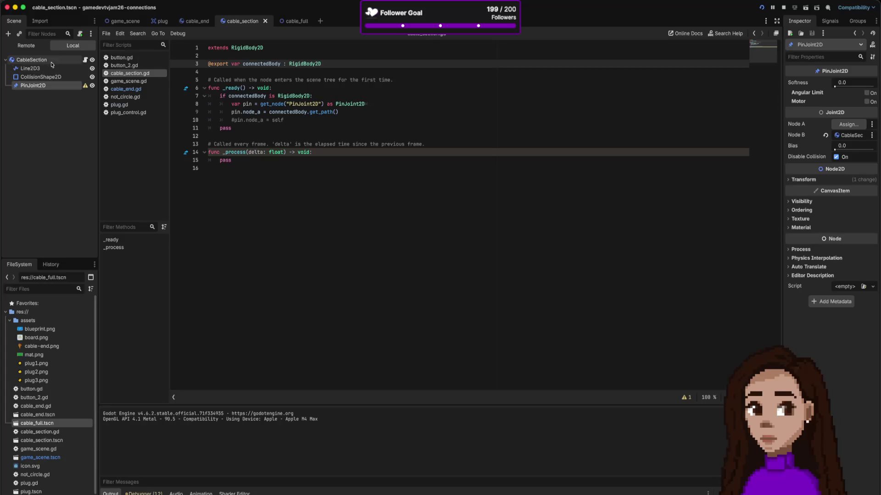
{"action": "left_click", "coordinate": [849, 128]}
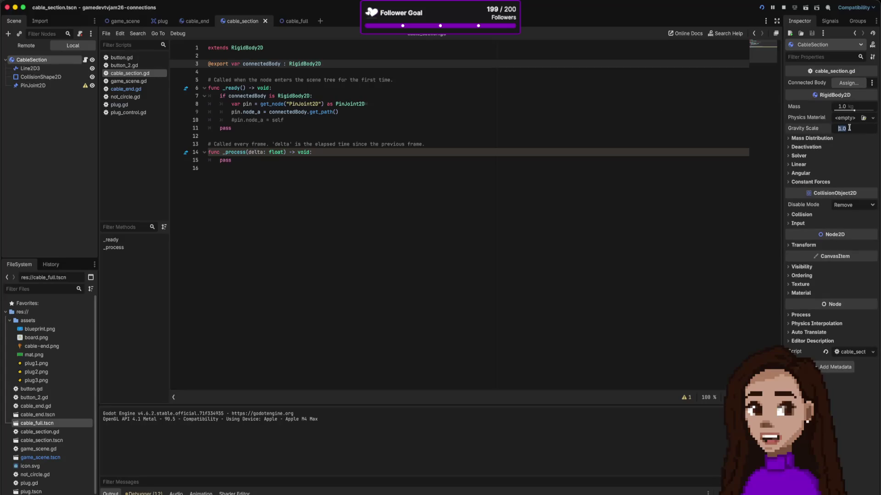
{"action": "type", "text": "0"}
{"action": "key", "text": "Return"}
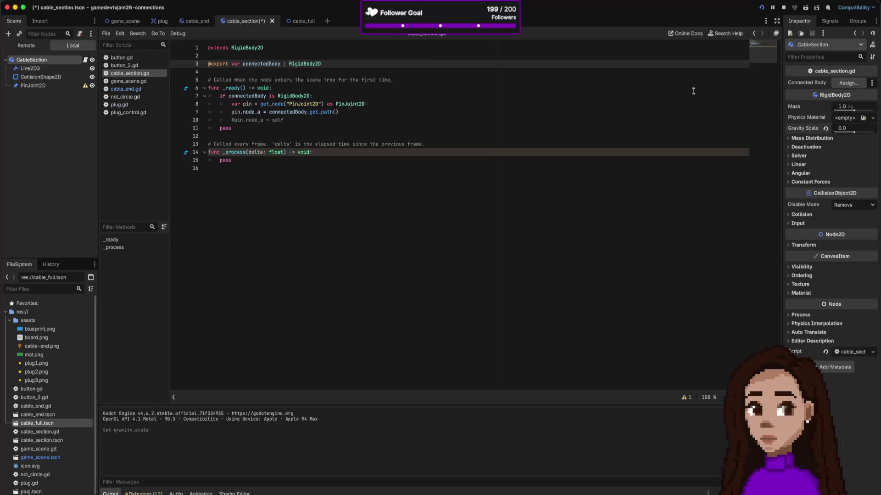
{"action": "left_click", "coordinate": [762, 7]}
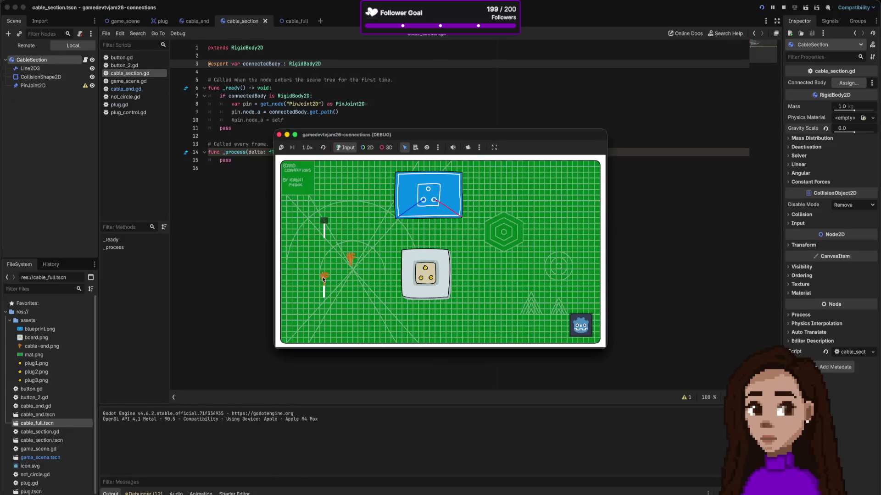
Swing the orange cable end away, then bring it toward the grey socket
{"action": "mouse_move", "coordinate": [337, 261]}
{"action": "left_mouse_down"}
{"action": "mouse_move", "coordinate": [372, 235]}
{"action": "mouse_move", "coordinate": [370, 224]}
{"action": "left_mouse_up"}
{"action": "mouse_move", "coordinate": [362, 201]}
{"action": "left_mouse_down"}
{"action": "mouse_move", "coordinate": [356, 197]}
{"action": "mouse_move", "coordinate": [382, 232]}
{"action": "left_mouse_up"}
Stop the game and inspect each cable section's connected body in cable_full's 2D view
{"action": "left_click", "coordinate": [278, 136]}
{"action": "left_click", "coordinate": [196, 23]}
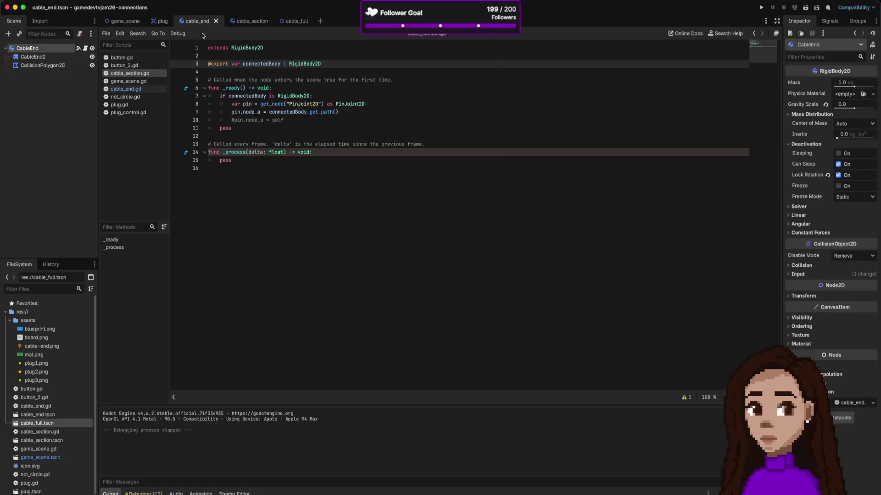
{"action": "left_click", "coordinate": [292, 22]}
{"action": "left_click", "coordinate": [46, 65]}
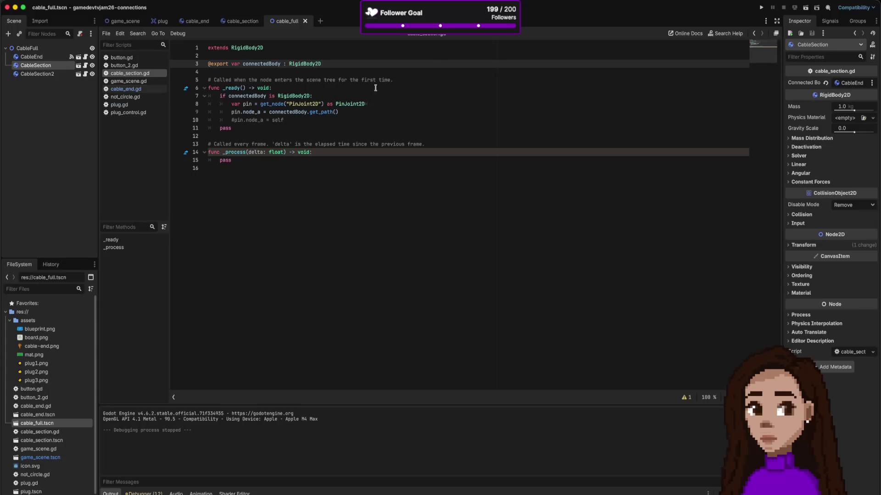
{"action": "key", "text": "ctrl+super+1"}
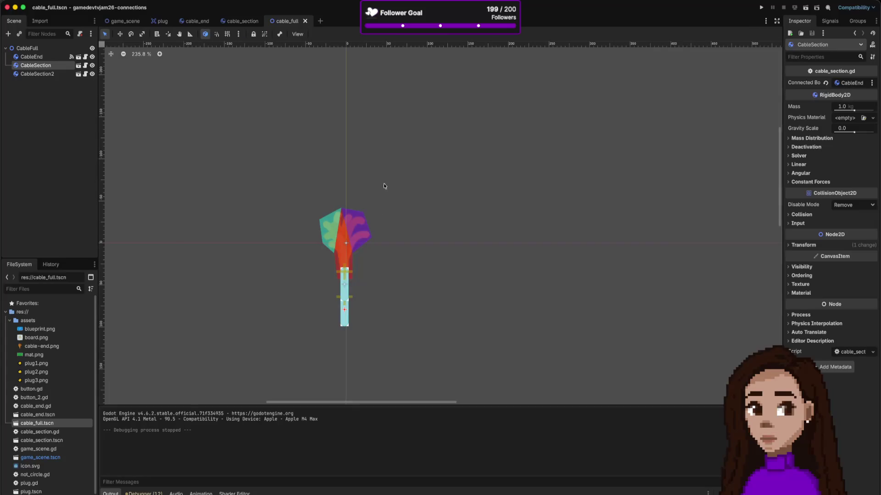
{"action": "left_click", "coordinate": [45, 74]}
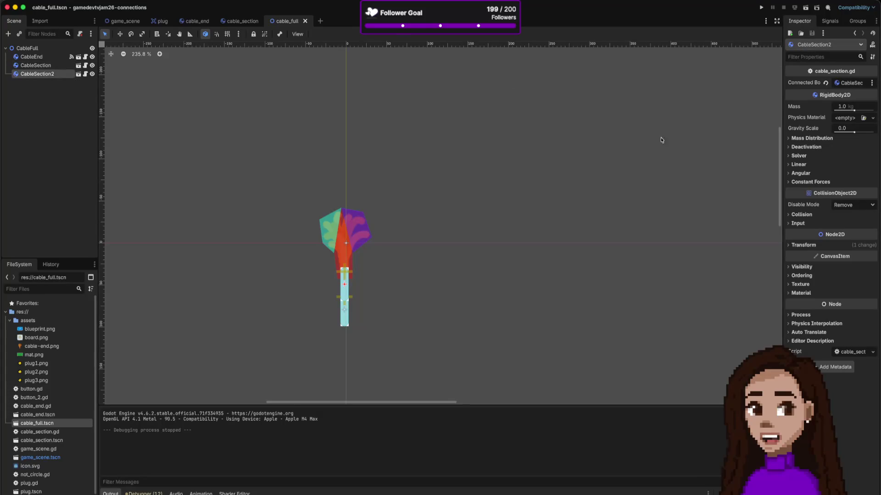
Temporarily rename the first CableSection node to CableSection22
{"action": "left_click", "coordinate": [45, 64]}
{"action": "left_click", "coordinate": [45, 65]}
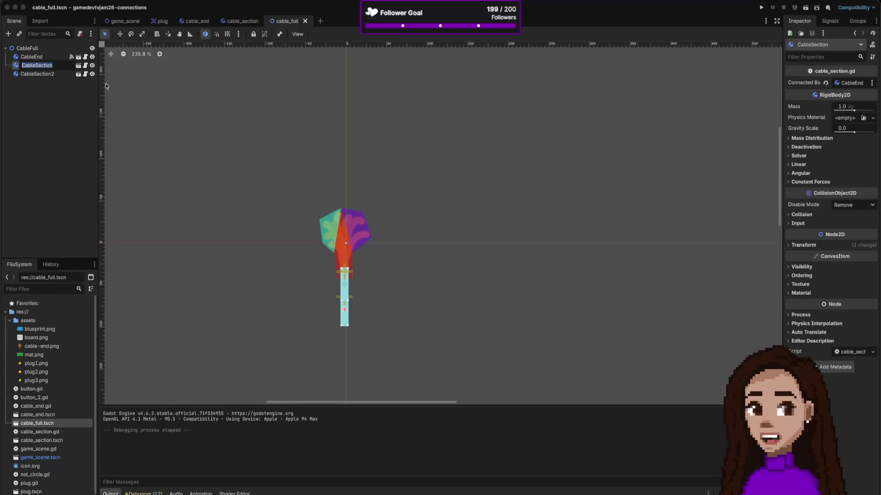
{"action": "key", "text": "Right"}
{"action": "type", "text": "2"}
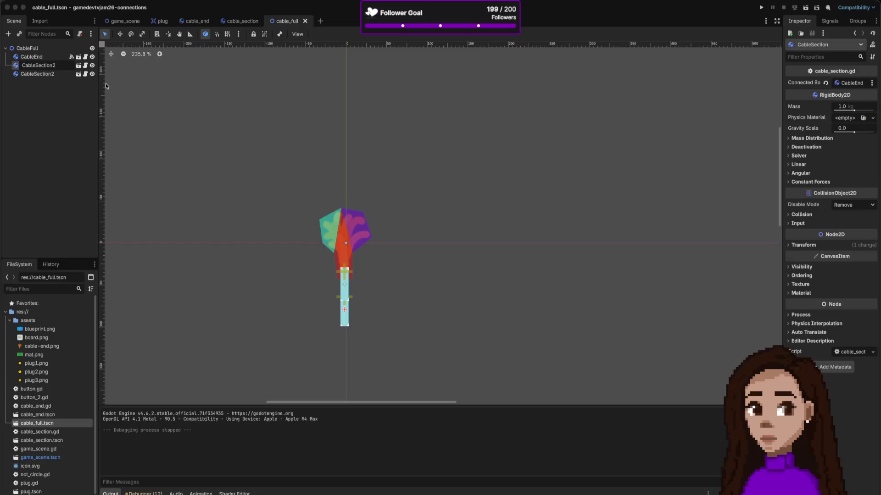
{"action": "type", "text": "2"}
{"action": "key", "text": "Return"}
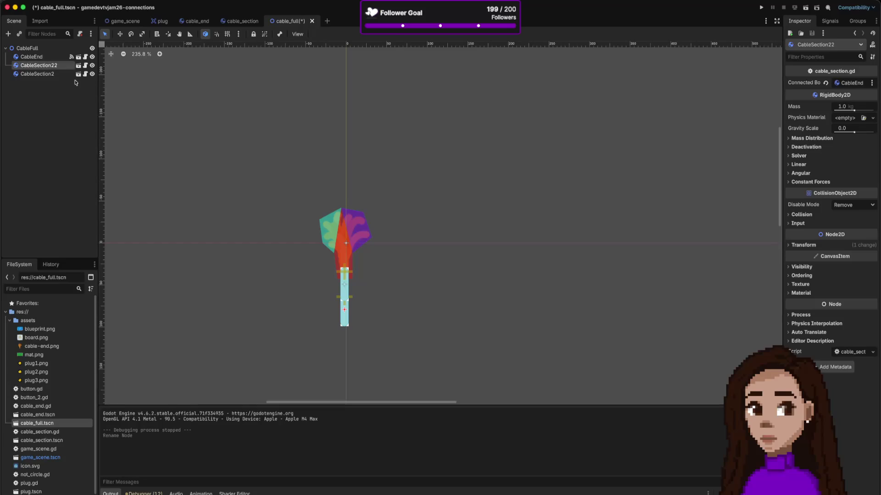
Rename the sections CableSection1 and CableSection2, then drag CableSection2 below CableSection1
{"action": "double_click", "coordinate": [65, 75]}
{"action": "key", "text": "Right"}
{"action": "key", "text": "BackSpace"}
{"action": "type", "text": "1"}
{"action": "key", "text": "Return"}
{"action": "double_click", "coordinate": [62, 68]}
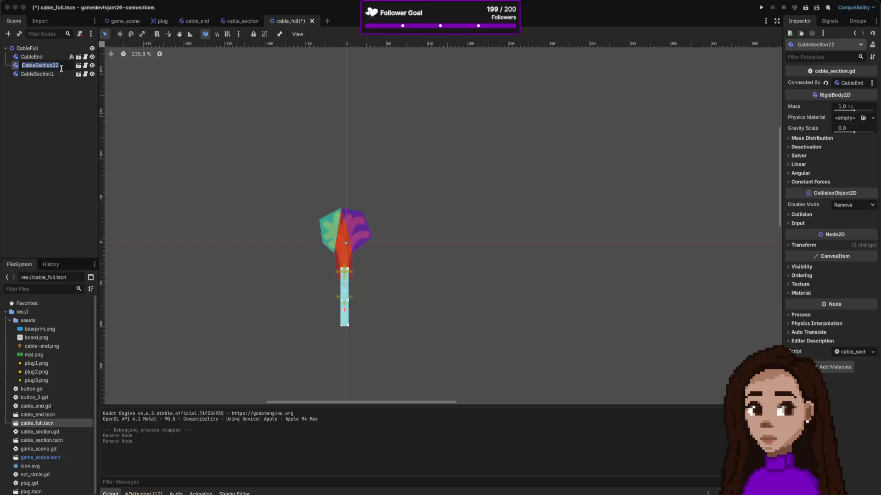
{"action": "key", "text": "Right"}
{"action": "key", "text": "BackSpace"}
{"action": "key", "text": "Return"}
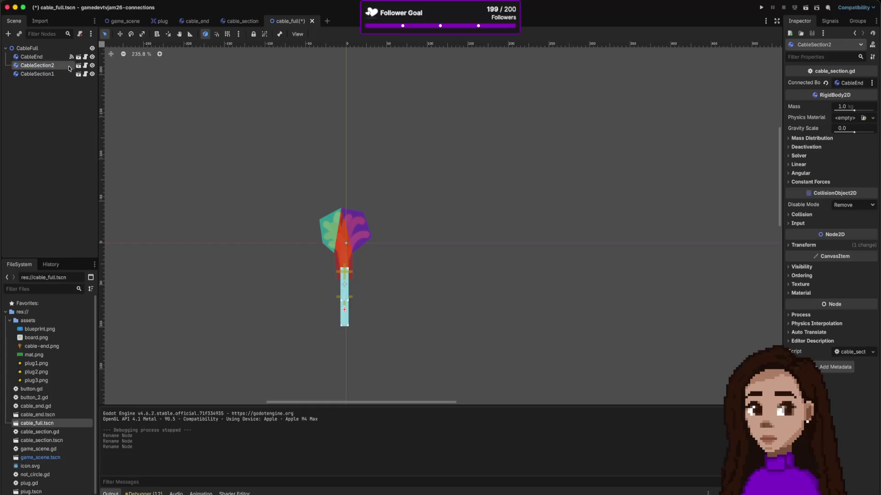
{"action": "left_click_drag", "start_coordinate": [58, 66], "coordinate": [54, 79]}
Set CableSection1's connected body to CableEnd
{"action": "left_click", "coordinate": [58, 66]}
{"action": "left_click", "coordinate": [847, 84]}
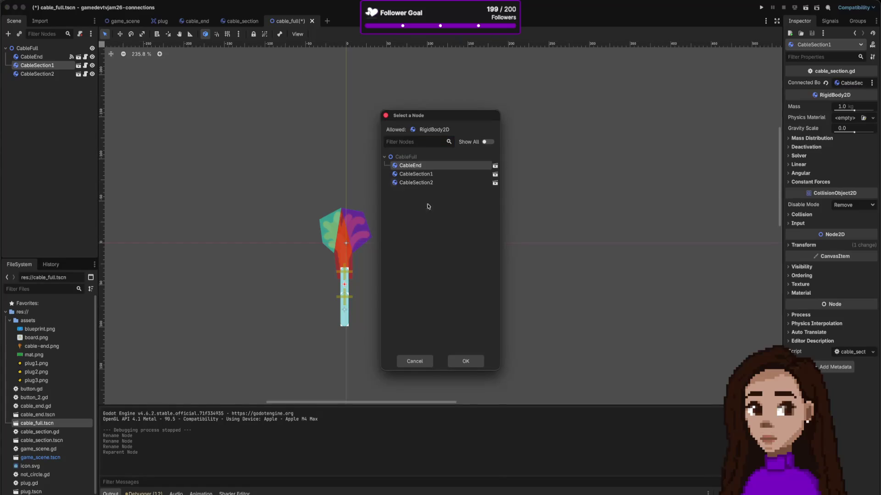
{"action": "left_click", "coordinate": [472, 362]}
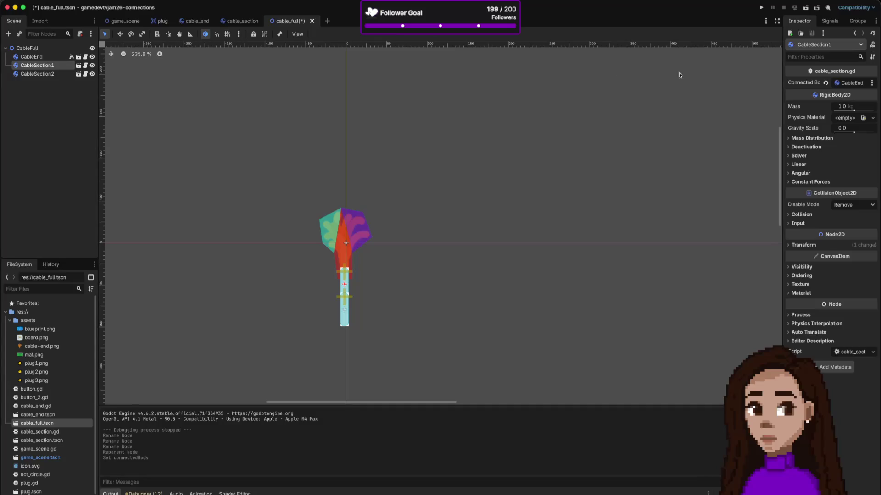
Set CableSection2's connected body to CableSection1 and run the game
{"action": "left_click", "coordinate": [37, 74]}
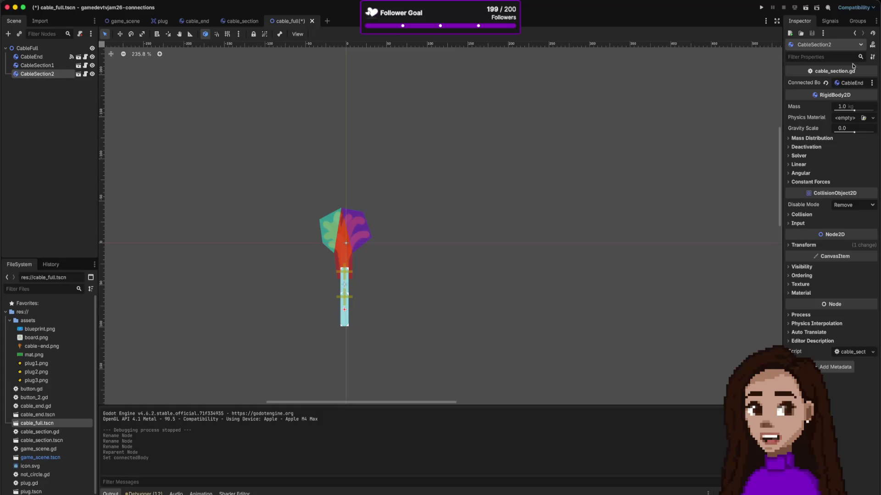
{"action": "left_click", "coordinate": [851, 83]}
{"action": "left_click", "coordinate": [416, 174]}
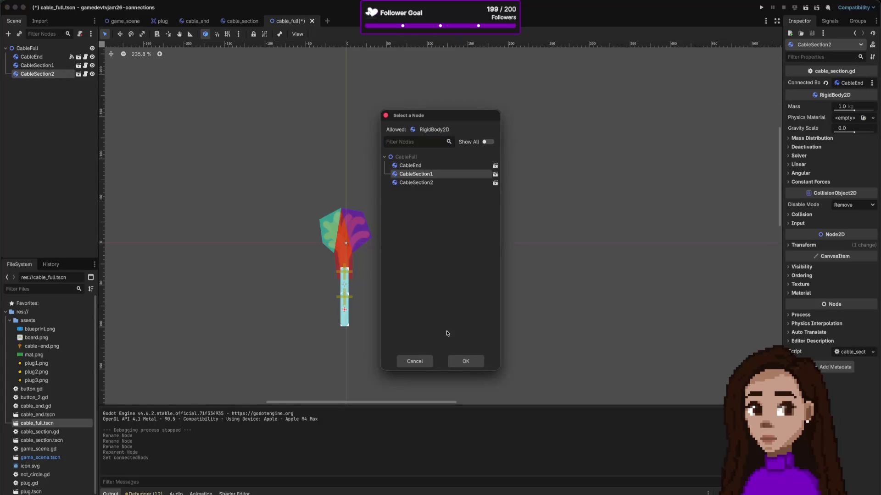
{"action": "left_click", "coordinate": [470, 362]}
{"action": "left_click", "coordinate": [761, 7]}
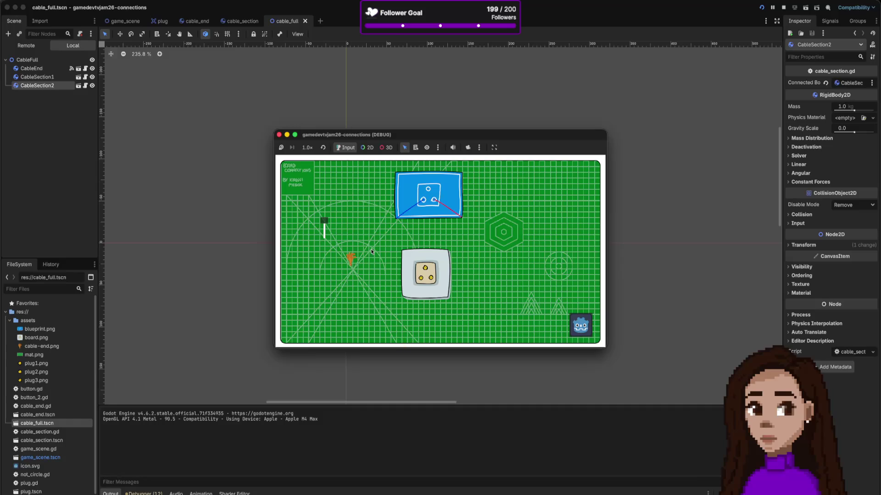
Pull the orange cable end up, fling it to the lower right, lift it back, then close the game
{"action": "left_click_drag", "start_coordinate": [375, 250], "coordinate": [373, 232]}
{"action": "left_click", "coordinate": [374, 235]}
{"action": "left_click_drag", "start_coordinate": [402, 232], "coordinate": [488, 235]}
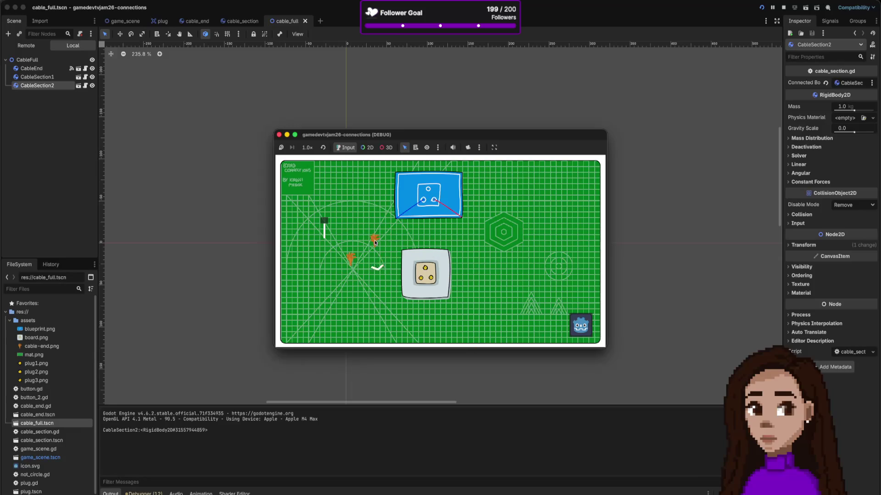
{"action": "left_click_drag", "start_coordinate": [370, 243], "coordinate": [362, 234]}
{"action": "left_click", "coordinate": [279, 135]}
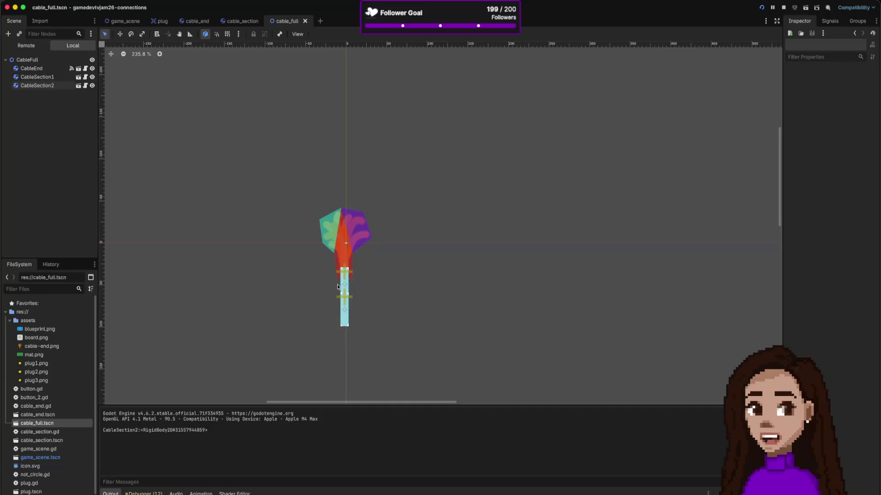
Drag the sections down to (-2, 59) and (-2, 99) under CableEnd, then run and pull the cable
{"action": "scroll", "coordinate": [342, 311], "scroll_direction": "up", "scroll_amount": 8}
{"action": "scroll", "coordinate": [342, 303], "scroll_direction": "up", "scroll_amount": 1}
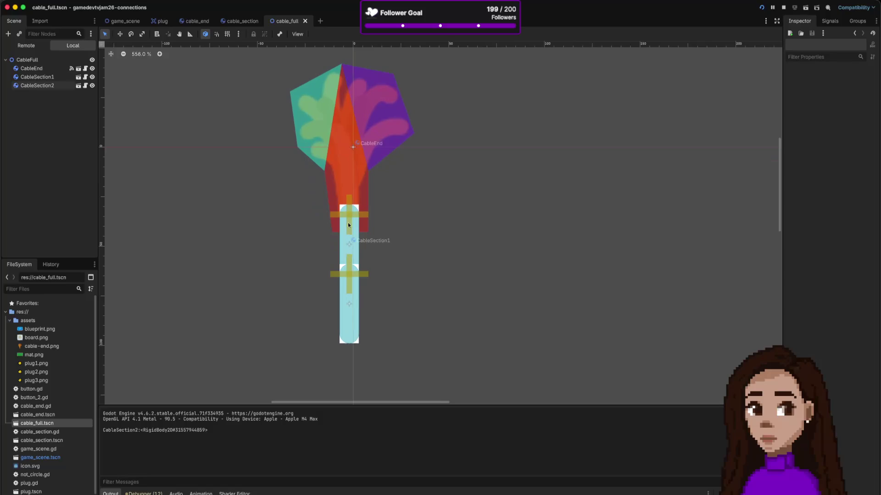
{"action": "mouse_move", "coordinate": [350, 215]}
{"action": "left_mouse_down"}
{"action": "mouse_move", "coordinate": [346, 350]}
{"action": "mouse_move", "coordinate": [345, 318]}
{"action": "left_mouse_up"}
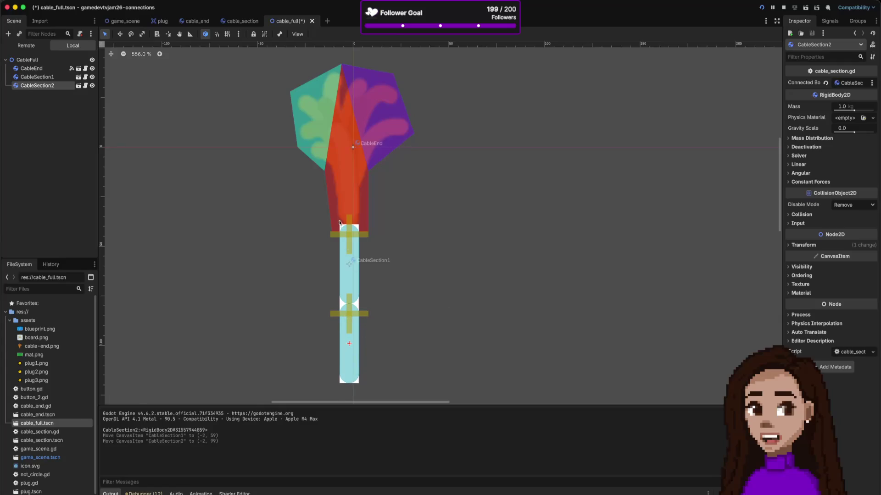
{"action": "left_click", "coordinate": [761, 7]}
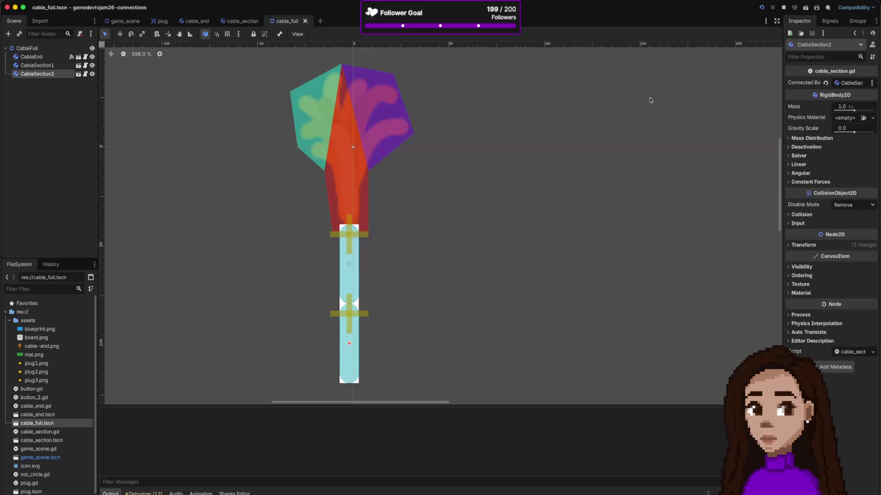
{"action": "mouse_move", "coordinate": [355, 276]}
{"action": "left_mouse_down"}
{"action": "mouse_move", "coordinate": [335, 276]}
{"action": "mouse_move", "coordinate": [360, 270]}
{"action": "mouse_move", "coordinate": [360, 227]}
{"action": "mouse_move", "coordinate": [371, 225]}
{"action": "left_mouse_up"}
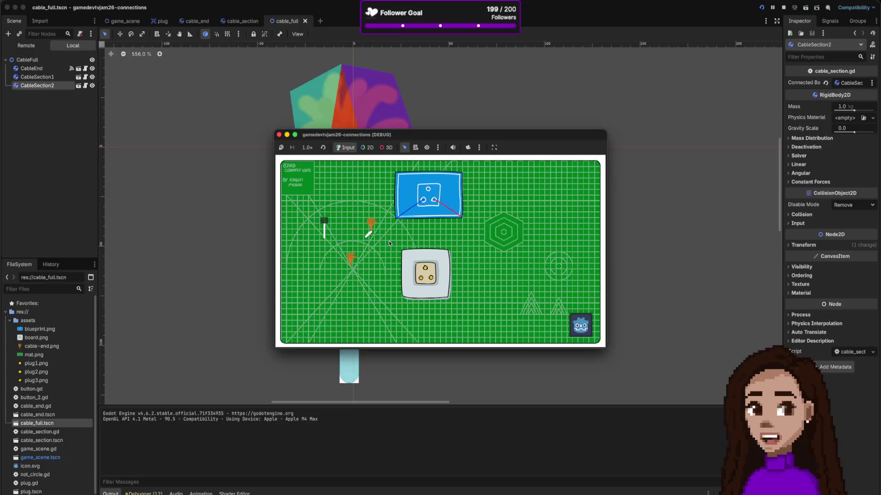
Swing the orange cable end right, near the triangles, and back beside the hexagon, then close the game
{"action": "mouse_move", "coordinate": [363, 222]}
{"action": "left_mouse_down"}
{"action": "mouse_move", "coordinate": [445, 232]}
{"action": "mouse_move", "coordinate": [470, 301]}
{"action": "mouse_move", "coordinate": [460, 263]}
{"action": "mouse_move", "coordinate": [472, 258]}
{"action": "left_mouse_up"}
{"action": "mouse_move", "coordinate": [515, 317]}
{"action": "left_mouse_down"}
{"action": "mouse_move", "coordinate": [512, 281]}
{"action": "mouse_move", "coordinate": [497, 273]}
{"action": "mouse_move", "coordinate": [510, 261]}
{"action": "mouse_move", "coordinate": [497, 260]}
{"action": "mouse_move", "coordinate": [521, 265]}
{"action": "mouse_move", "coordinate": [422, 242]}
{"action": "mouse_move", "coordinate": [480, 250]}
{"action": "left_mouse_up"}
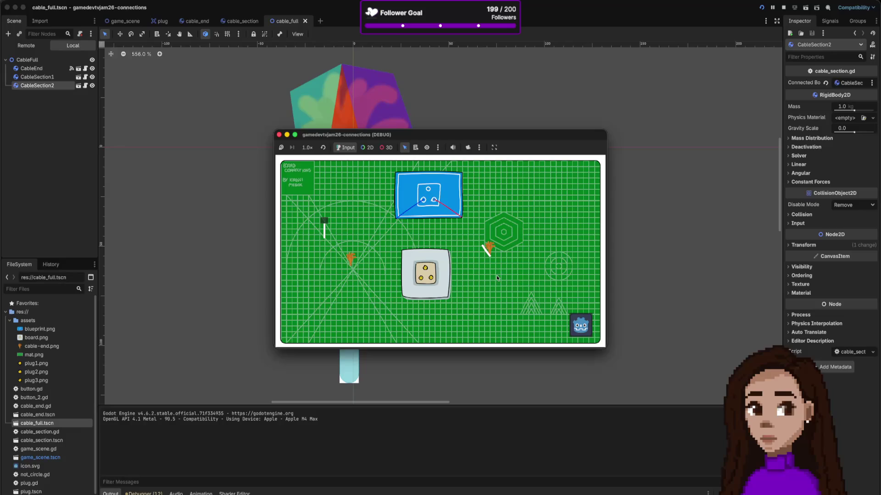
{"action": "left_click_drag", "start_coordinate": [491, 253], "coordinate": [509, 261]}
{"action": "mouse_move", "coordinate": [546, 303]}
{"action": "left_mouse_down"}
{"action": "mouse_move", "coordinate": [500, 259]}
{"action": "mouse_move", "coordinate": [480, 254]}
{"action": "mouse_move", "coordinate": [492, 248]}
{"action": "left_mouse_up"}
{"action": "mouse_move", "coordinate": [494, 249]}
{"action": "left_mouse_down"}
{"action": "mouse_move", "coordinate": [468, 261]}
{"action": "mouse_move", "coordinate": [467, 249]}
{"action": "mouse_move", "coordinate": [504, 247]}
{"action": "left_mouse_up"}
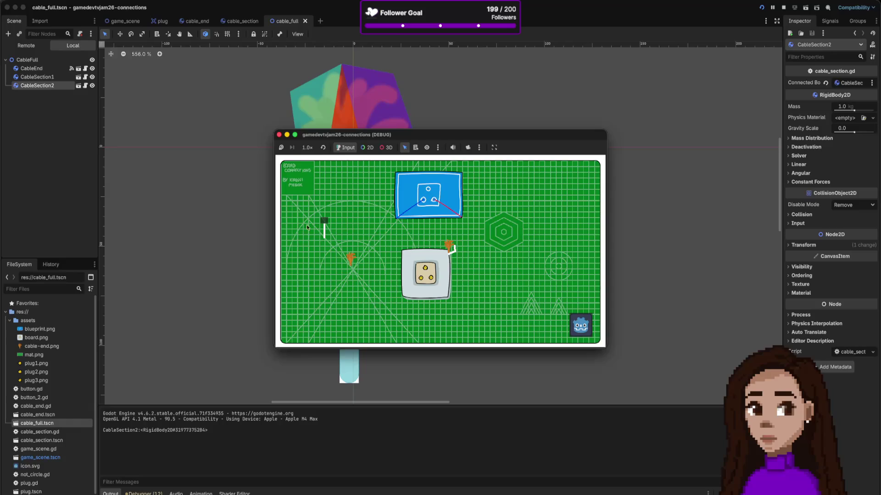
{"action": "left_click", "coordinate": [220, 76]}
Zoom and pan the cable_full canvas to inspect CableSection2 and the cable's layout
{"action": "scroll", "coordinate": [345, 199], "scroll_direction": "down", "scroll_amount": 10}
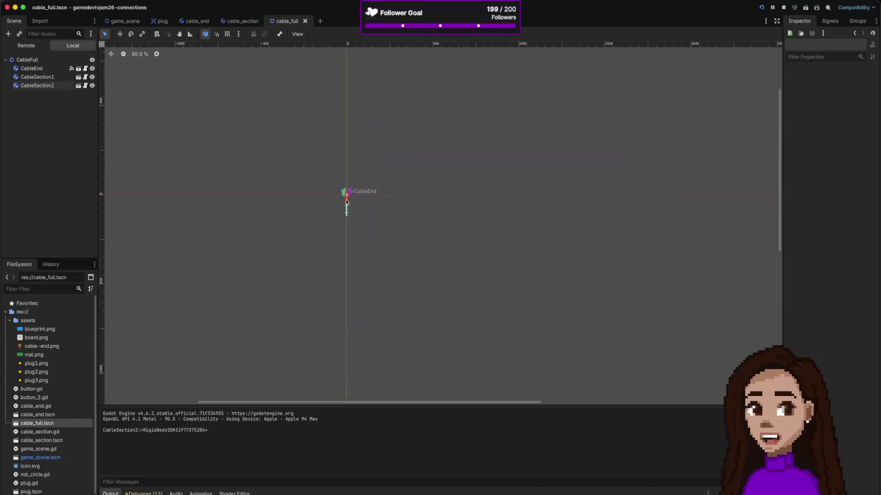
{"action": "scroll", "coordinate": [342, 228], "scroll_direction": "up", "scroll_amount": 7}
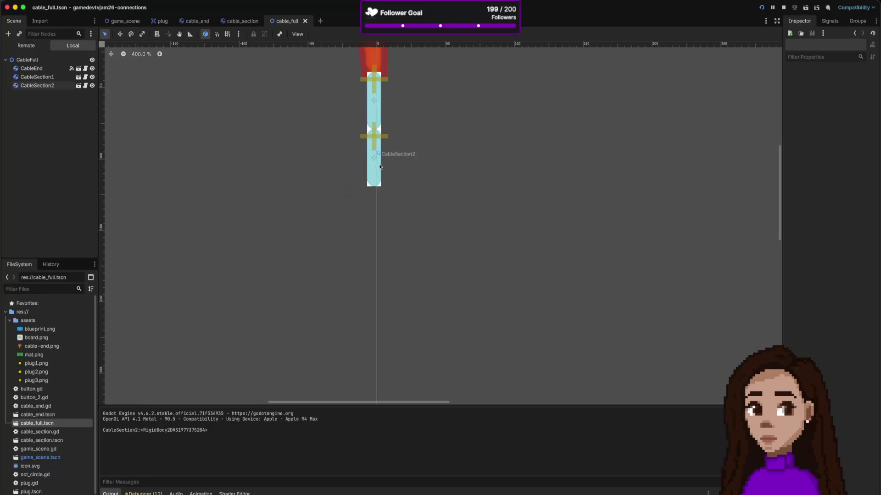
{"action": "left_click", "coordinate": [380, 169]}
{"action": "scroll", "coordinate": [371, 167], "scroll_direction": "down", "scroll_amount": 10}
{"action": "scroll", "coordinate": [341, 138], "scroll_direction": "up", "scroll_amount": 3}
{"action": "scroll", "coordinate": [346, 114], "scroll_direction": "up", "scroll_amount": 4}
{"action": "scroll", "coordinate": [486, 158], "scroll_direction": "down", "scroll_amount": 7}
{"action": "left_click_drag", "start_coordinate": [540, 194], "coordinate": [362, 155]}
{"action": "scroll", "coordinate": [334, 138], "scroll_direction": "up", "scroll_amount": 6}
{"action": "scroll", "coordinate": [326, 140], "scroll_direction": "down", "scroll_amount": 4}
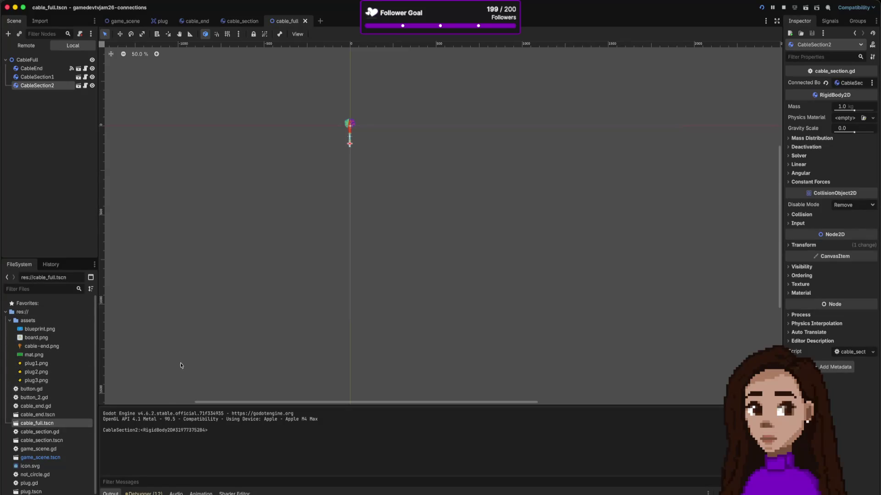
{"action": "scroll", "coordinate": [320, 275], "scroll_direction": "down", "scroll_amount": 2}
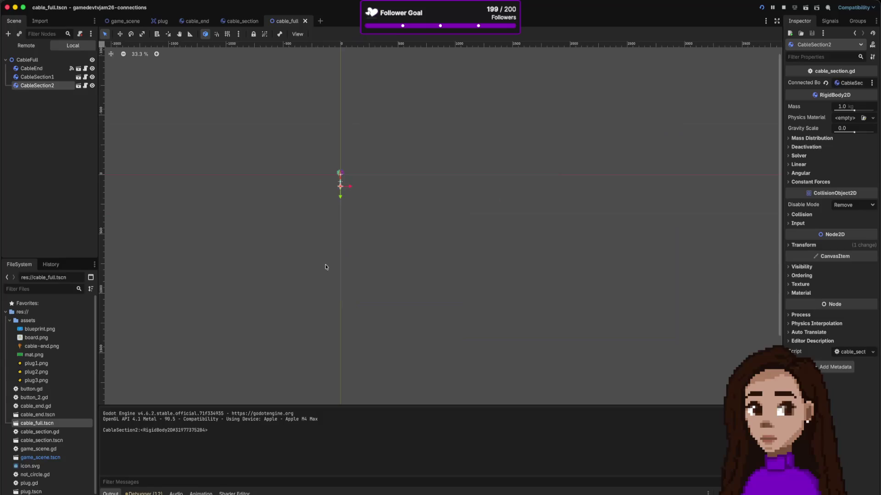
{"action": "scroll", "coordinate": [307, 197], "scroll_direction": "up", "scroll_amount": 5}
{"action": "scroll", "coordinate": [501, 140], "scroll_direction": "down", "scroll_amount": 5}
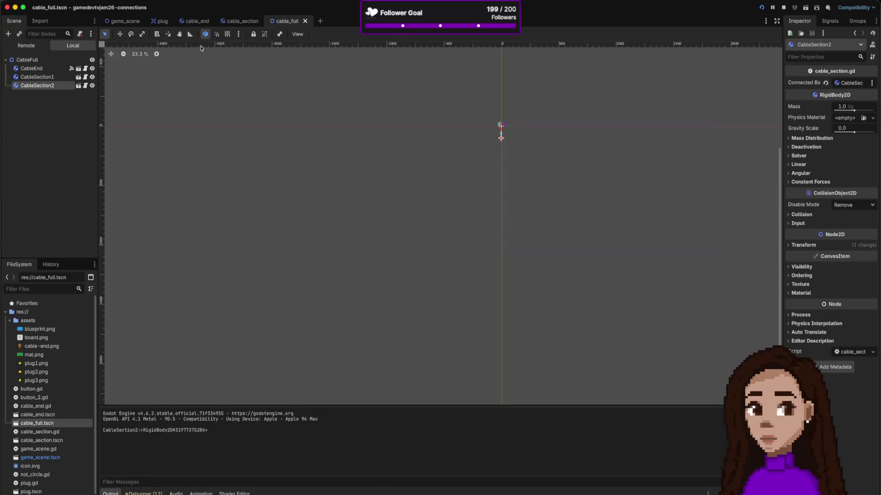
{"action": "left_click", "coordinate": [50, 101]}
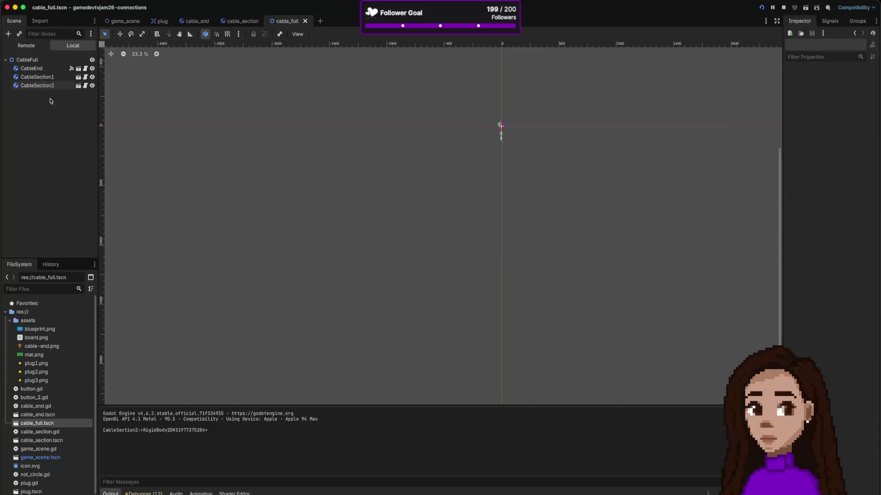
Start a new scene tab with a 2D Scene root node
{"action": "left_click", "coordinate": [236, 23]}
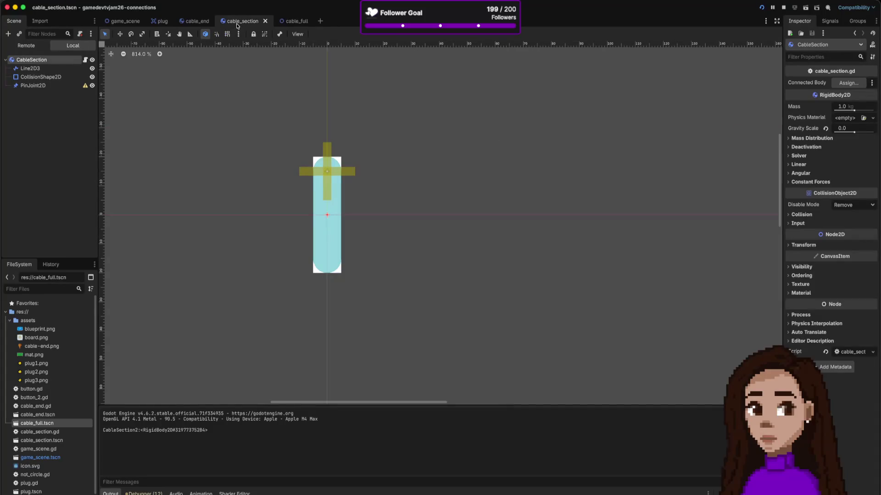
{"action": "left_click", "coordinate": [320, 22]}
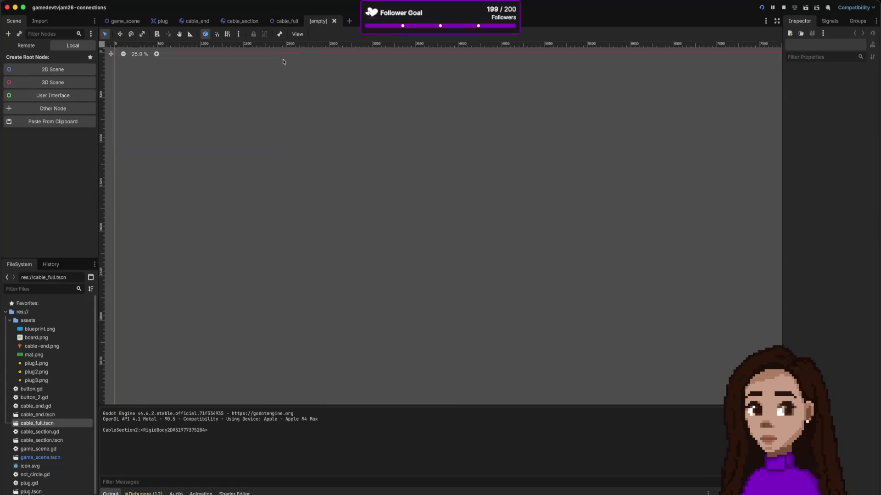
{"action": "left_click", "coordinate": [68, 69]}
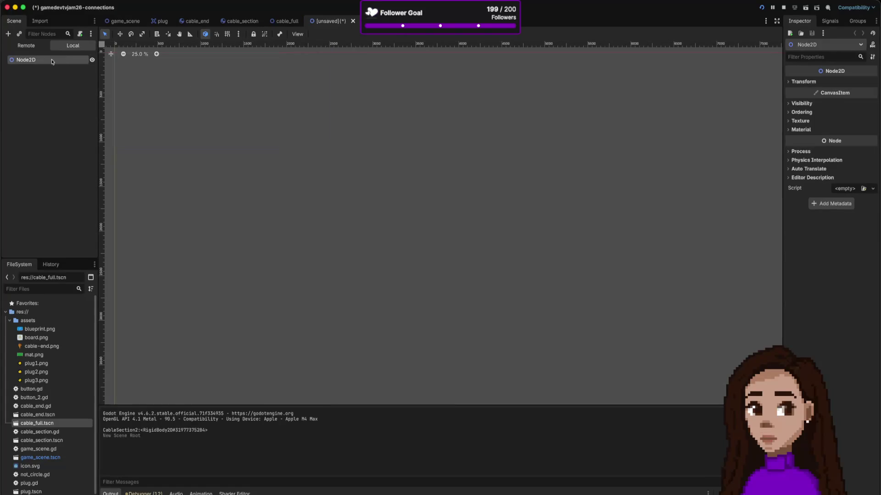
Rename the root node CableStart and save the scene as cable_start.tscn
{"action": "double_click", "coordinate": [37, 61]}
{"action": "type", "text": "SableStart"}
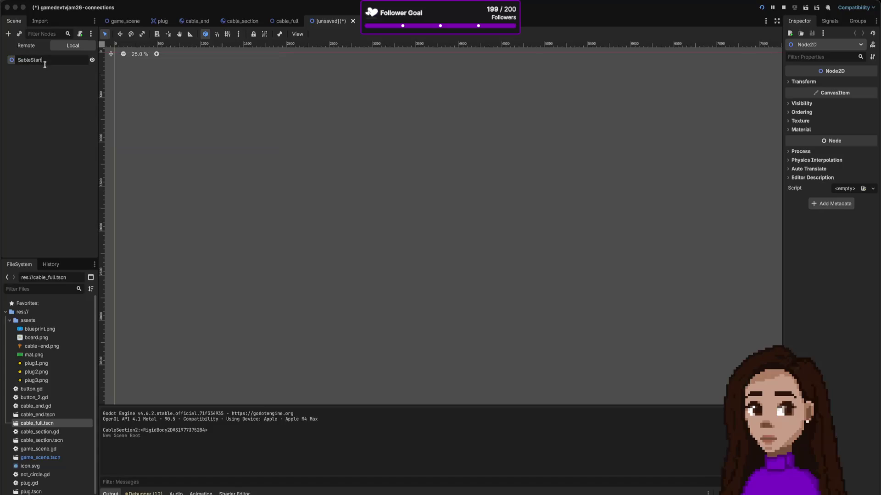
{"action": "key", "text": "Delete"}
{"action": "type", "text": "C"}
{"action": "key", "text": "Return"}
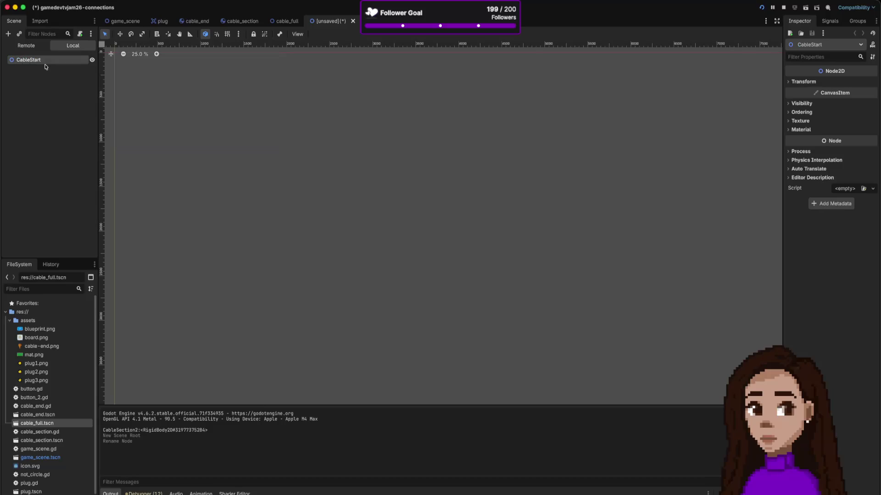
{"action": "key", "text": "cmd+s"}
{"action": "key", "text": "super+s"}
{"action": "type", "text": "ca"}
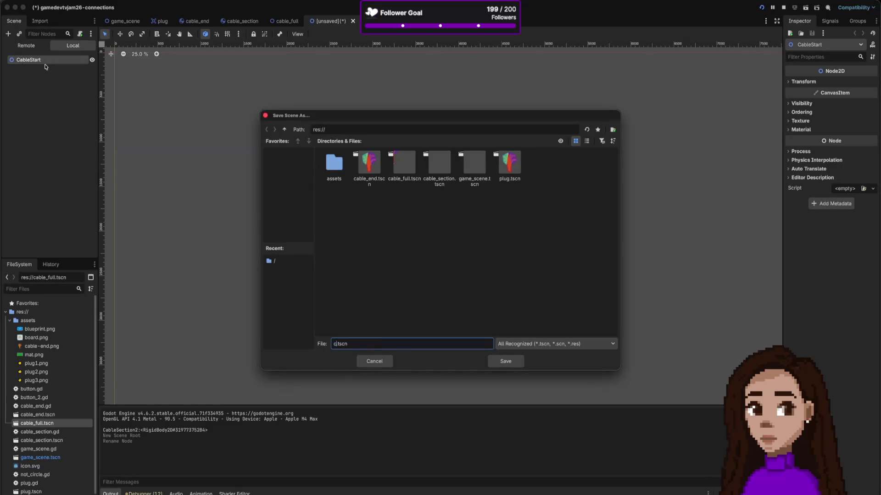
{"action": "key", "text": "Escape"}
{"action": "key", "text": "super+s"}
{"action": "key", "text": "Return"}
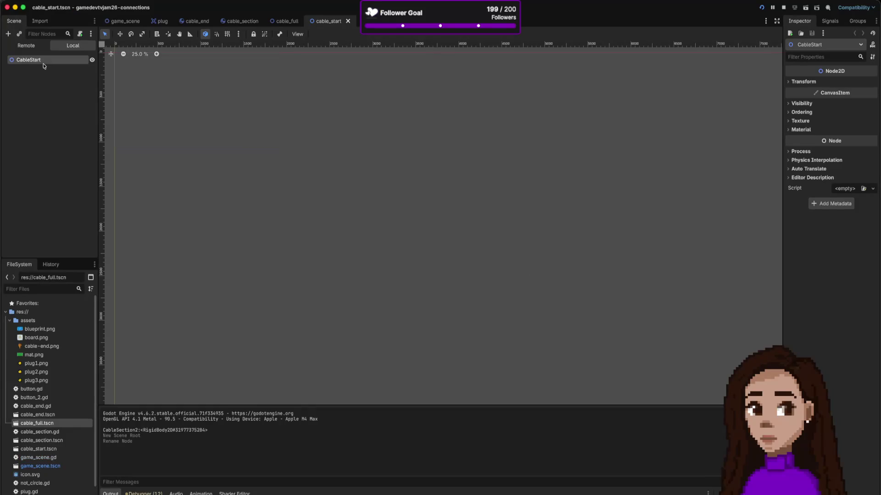
Change CableStart's type to StaticBody2D and frame it in the view
{"action": "right_click", "coordinate": [40, 63]}
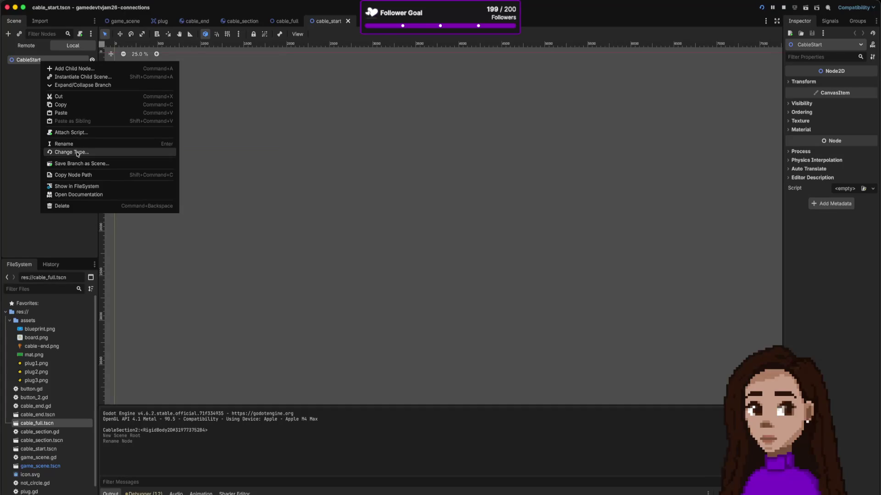
{"action": "left_click", "coordinate": [77, 152]}
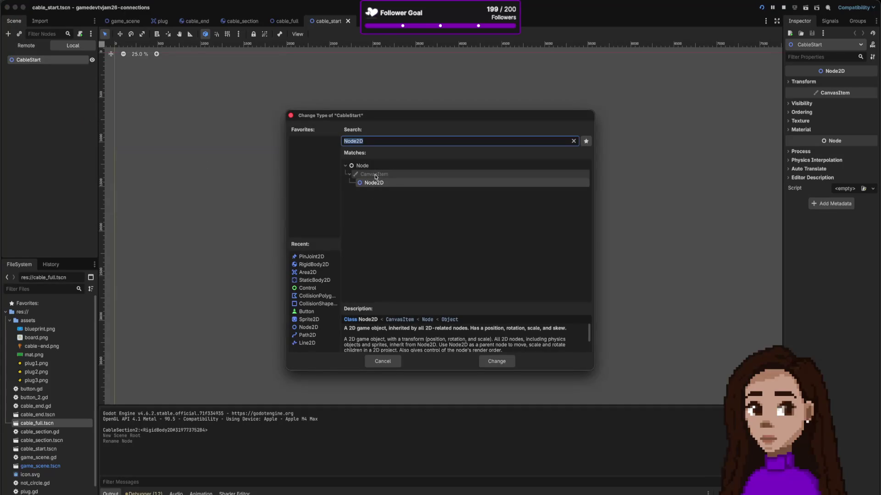
{"action": "type", "text": "sta"}
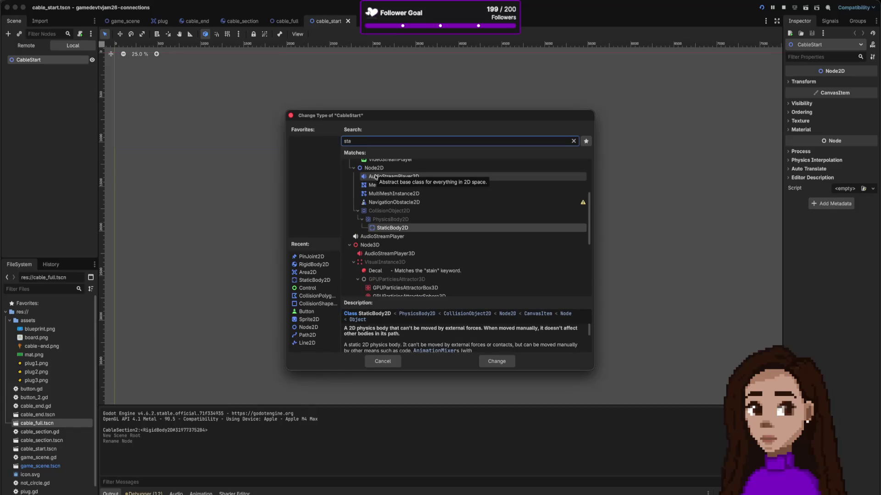
{"action": "left_click", "coordinate": [501, 362]}
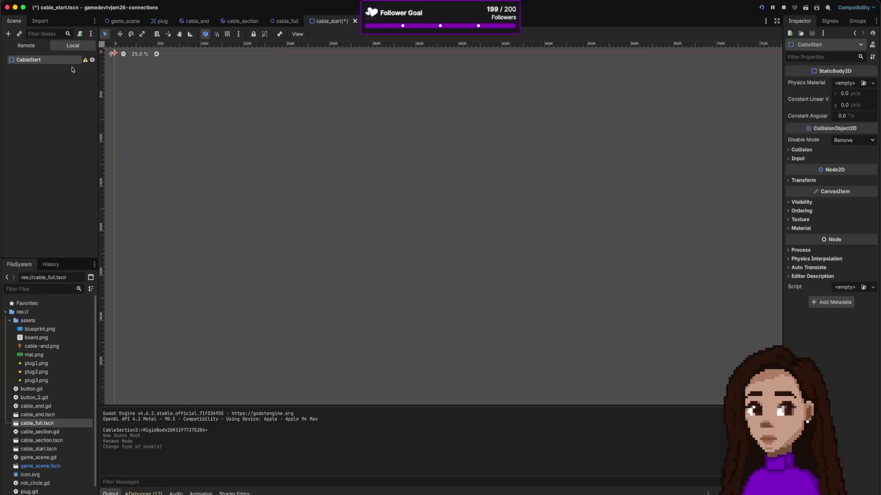
{"action": "key", "text": "shift+f"}
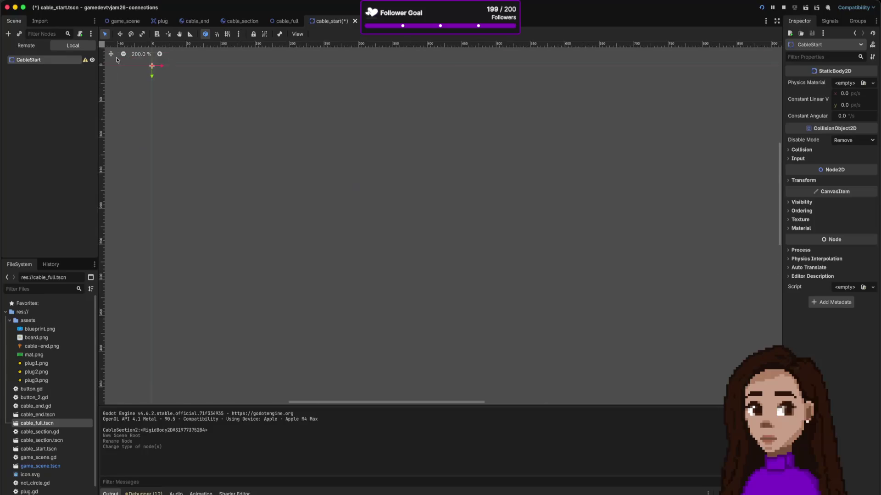
Add a CollisionShape2D child under CableStart
{"action": "scroll", "coordinate": [207, 69], "scroll_direction": "up", "scroll_amount": 6}
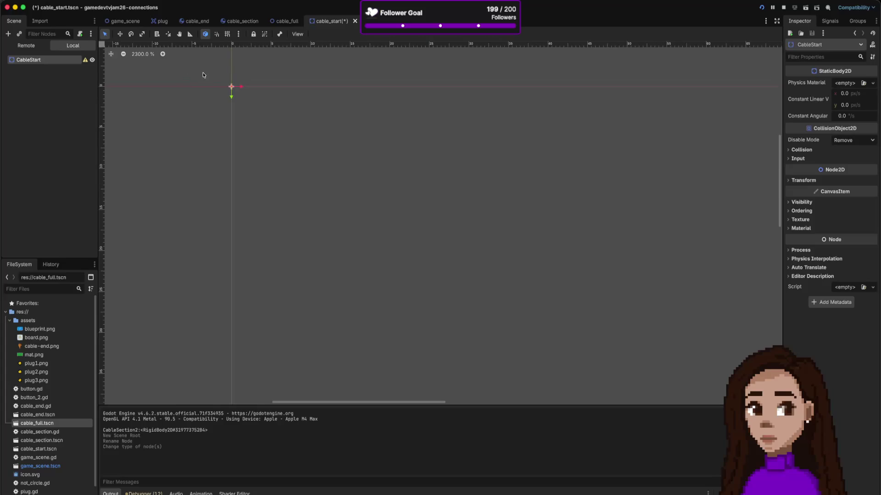
{"action": "scroll", "coordinate": [205, 75], "scroll_direction": "up", "scroll_amount": 1}
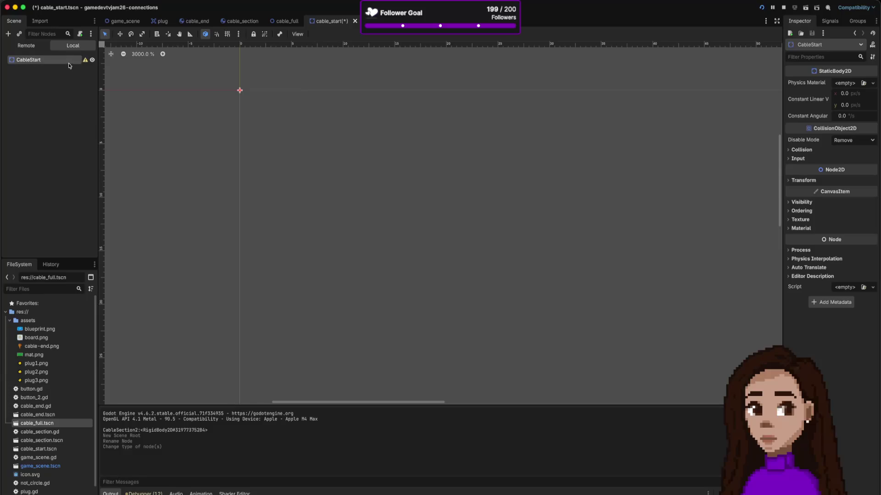
{"action": "key", "text": "super+a"}
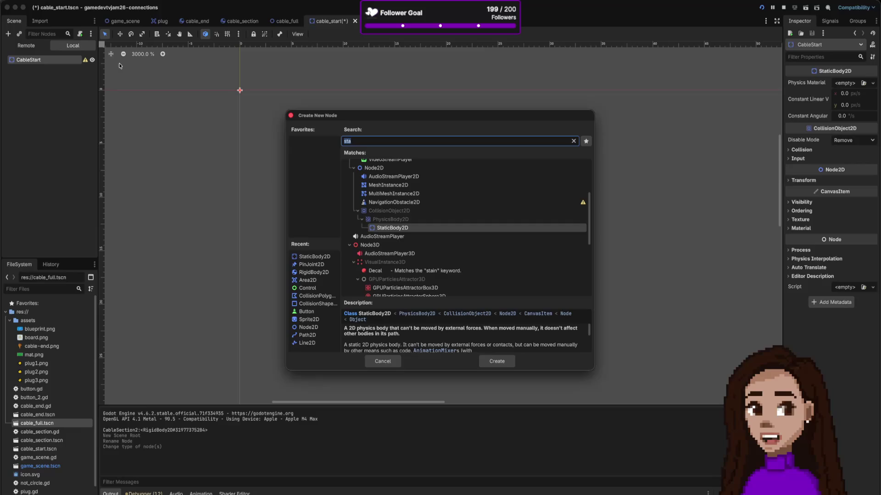
{"action": "type", "text": "col"}
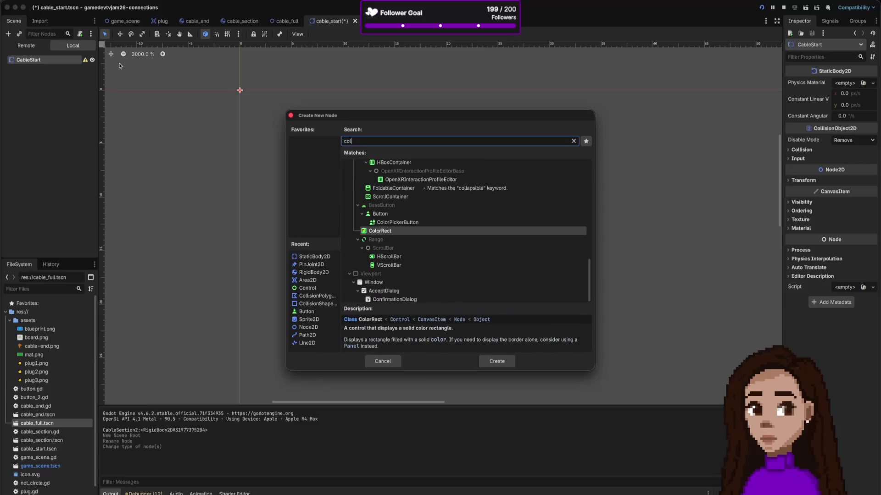
{"action": "scroll", "coordinate": [432, 246], "scroll_direction": "up", "scroll_amount": 5}
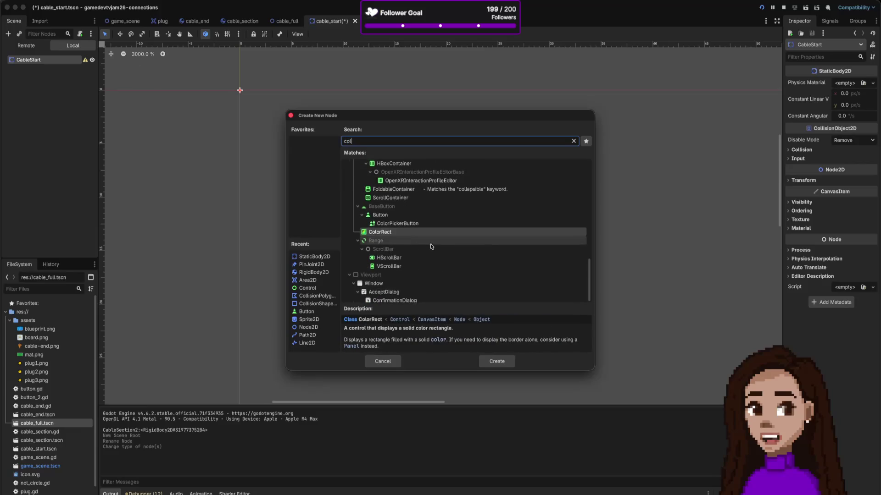
{"action": "scroll", "coordinate": [432, 246], "scroll_direction": "down", "scroll_amount": 5}
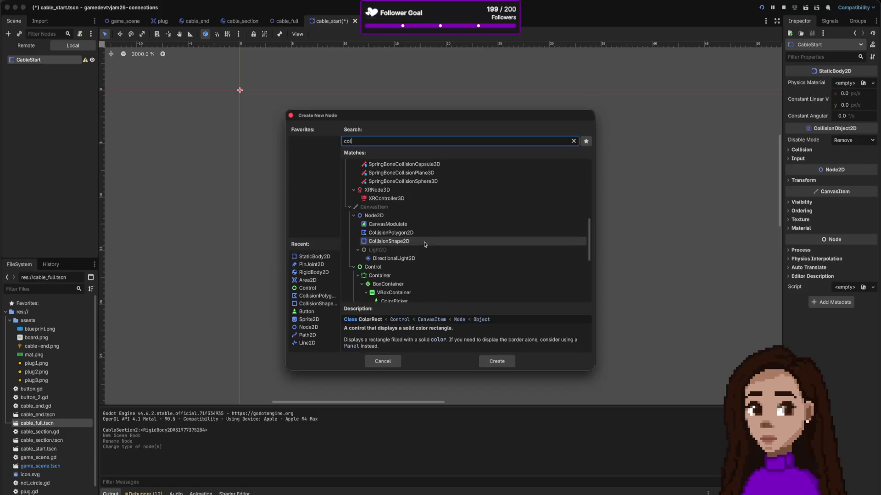
{"action": "double_click", "coordinate": [415, 242]}
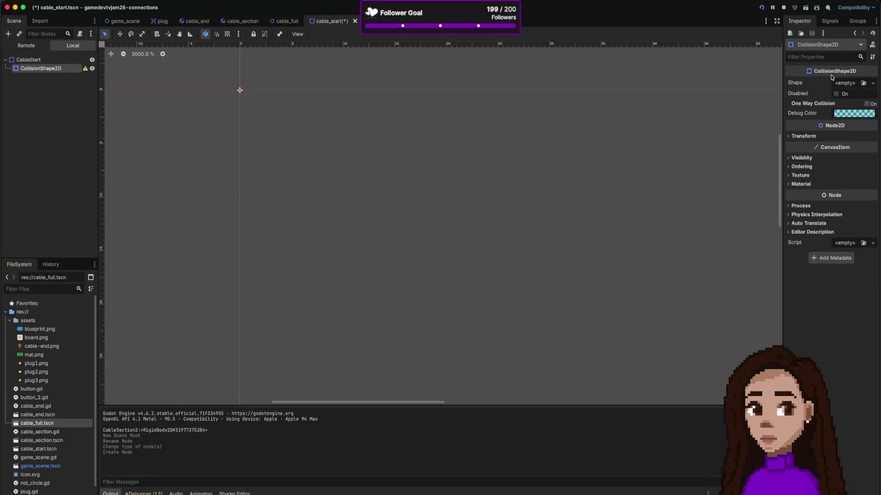
Give the collision shape a new RectangleShape2D and recentre the view on it
{"action": "left_click", "coordinate": [844, 83]}
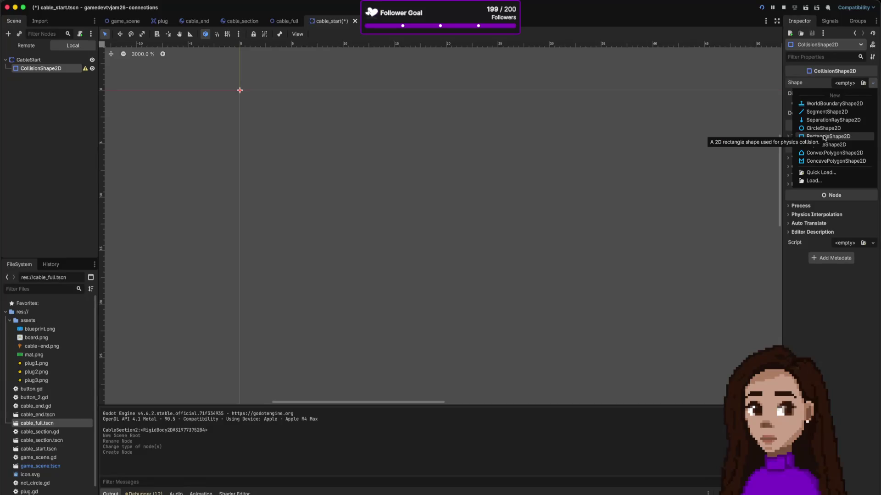
{"action": "left_click", "coordinate": [824, 137]}
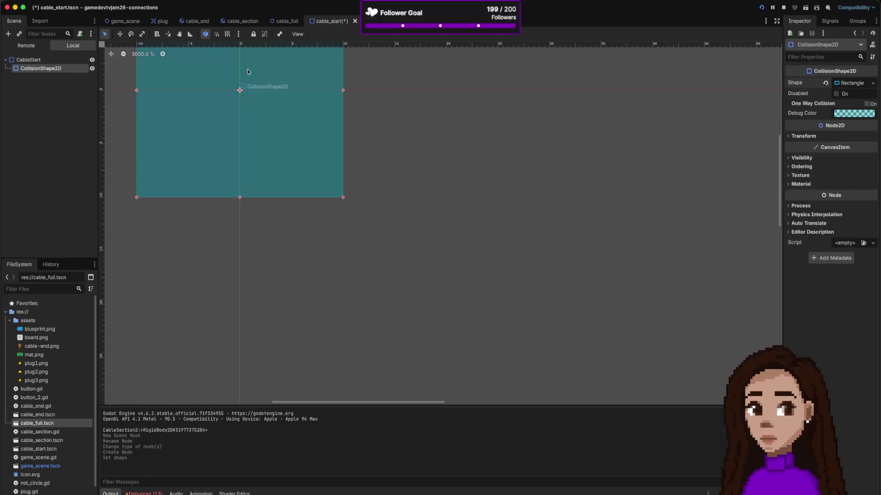
{"action": "scroll", "coordinate": [293, 103], "scroll_direction": "down", "scroll_amount": 6}
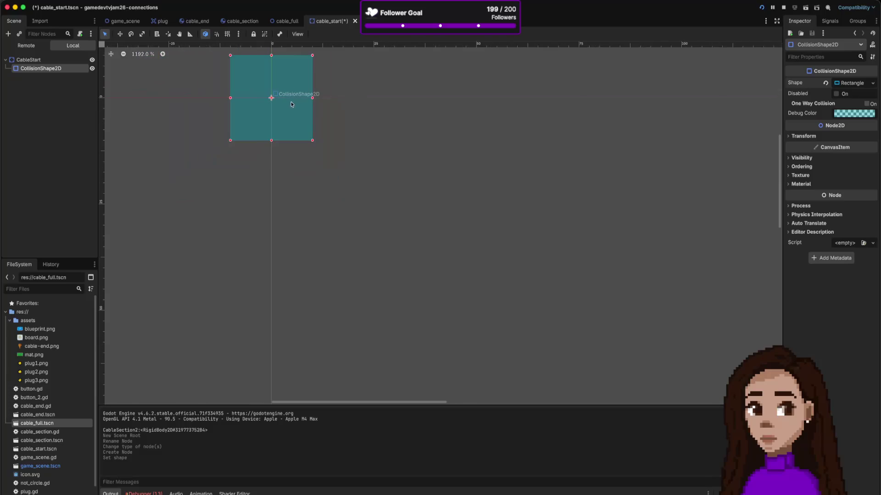
{"action": "left_click_drag", "start_coordinate": [269, 90], "coordinate": [334, 153]}
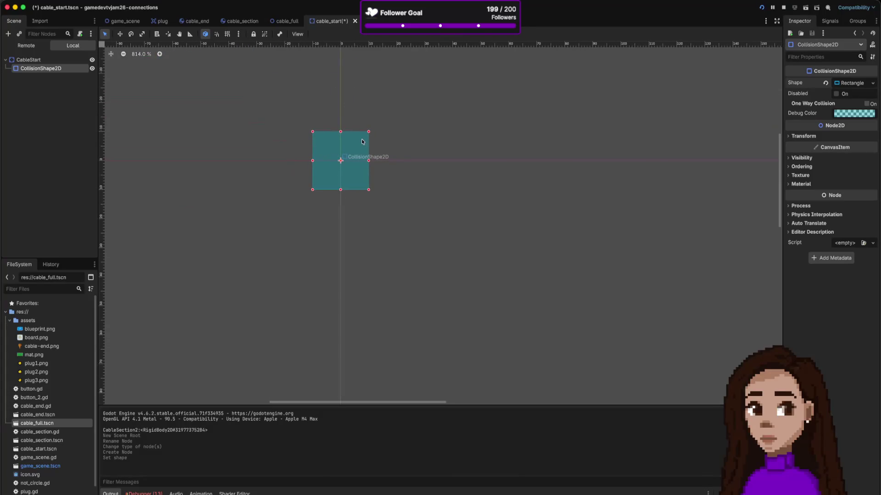
{"action": "left_click", "coordinate": [28, 60]}
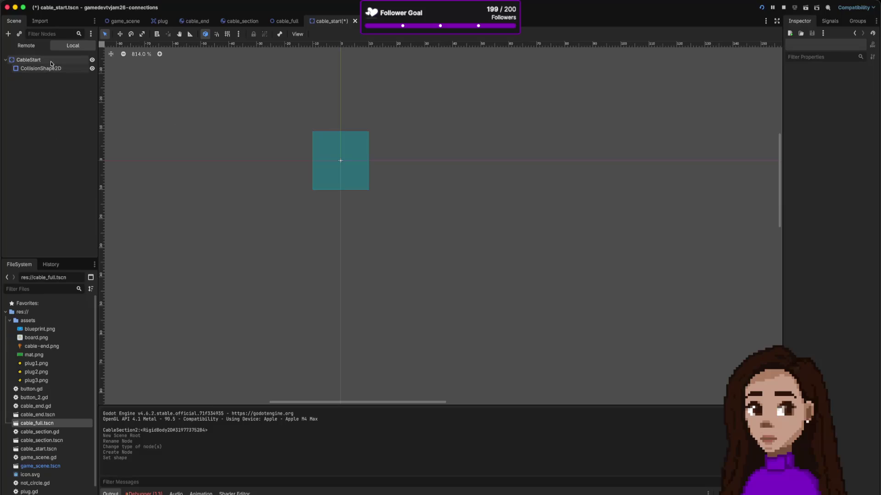
Add a Polygon2D child node under CableStart
{"action": "right_click", "coordinate": [50, 61]}
{"action": "left_click", "coordinate": [75, 69]}
{"action": "scroll", "coordinate": [438, 258], "scroll_direction": "down", "scroll_amount": 2}
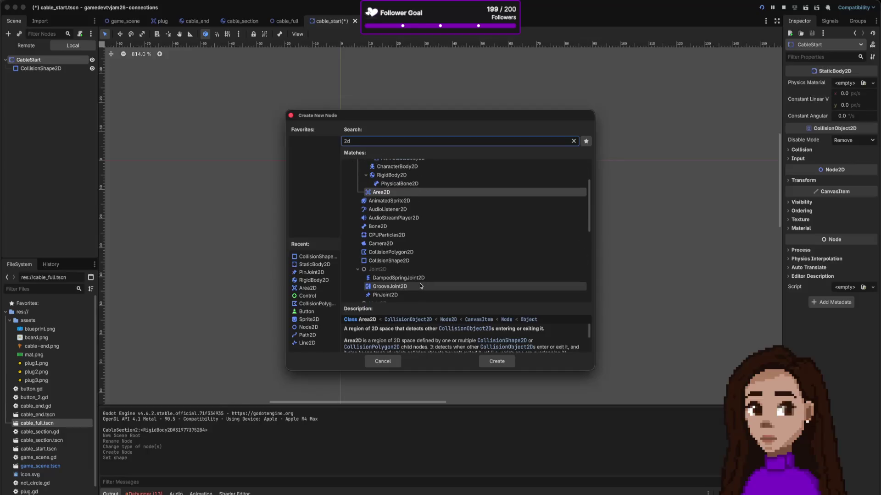
{"action": "scroll", "coordinate": [422, 275], "scroll_direction": "down", "scroll_amount": 4}
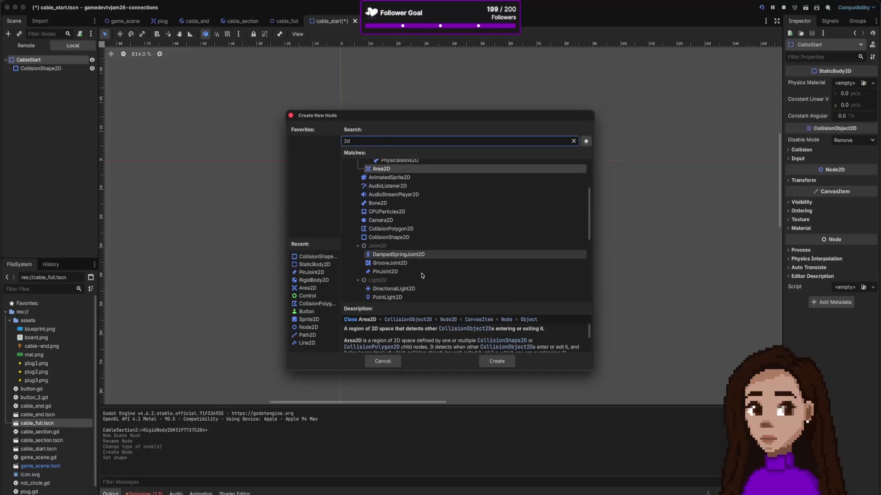
{"action": "scroll", "coordinate": [422, 275], "scroll_direction": "down", "scroll_amount": 2}
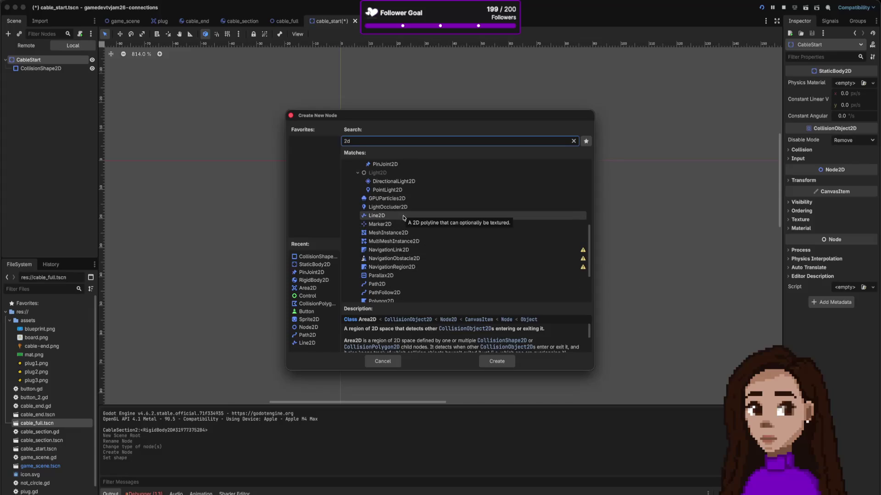
{"action": "scroll", "coordinate": [403, 220], "scroll_direction": "down", "scroll_amount": 2}
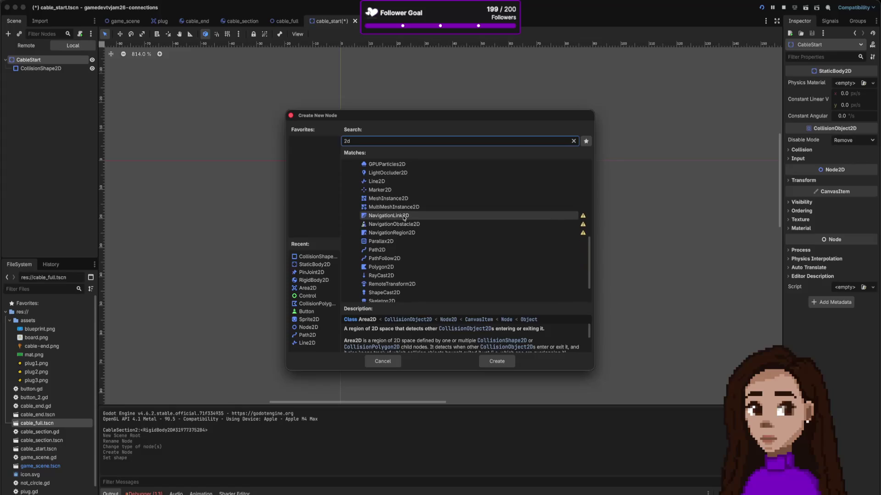
{"action": "left_click", "coordinate": [381, 267]}
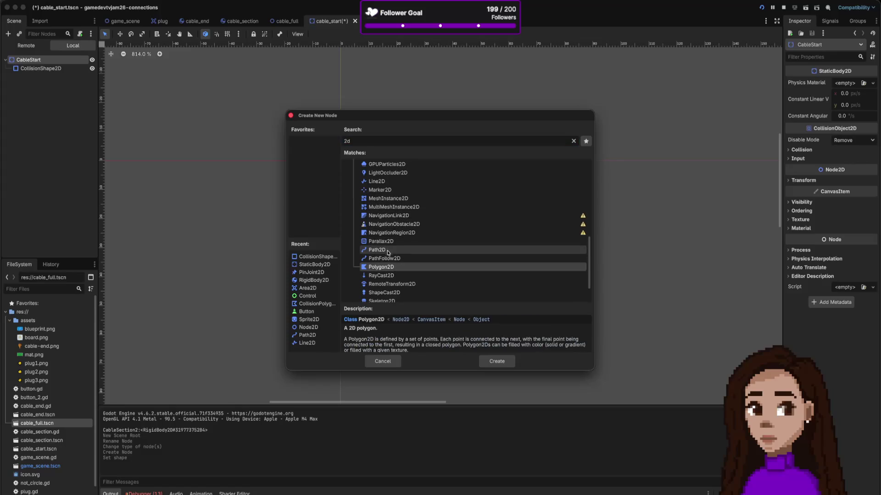
{"action": "left_click", "coordinate": [497, 361]}
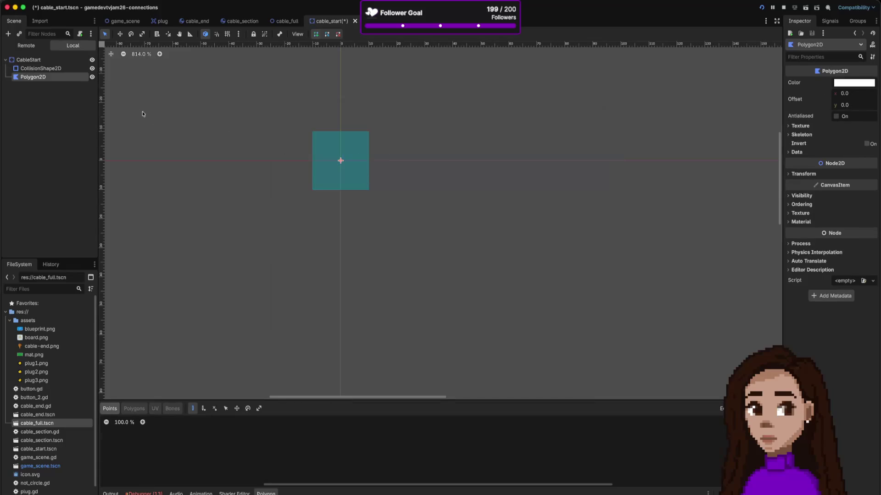
Draw a closed four-corner square polygon over the collision rectangle, undoing an accidental move
{"action": "left_click", "coordinate": [310, 133]}
{"action": "left_click", "coordinate": [313, 190]}
{"action": "left_click", "coordinate": [368, 189]}
{"action": "left_click", "coordinate": [368, 132]}
{"action": "left_click", "coordinate": [309, 133]}
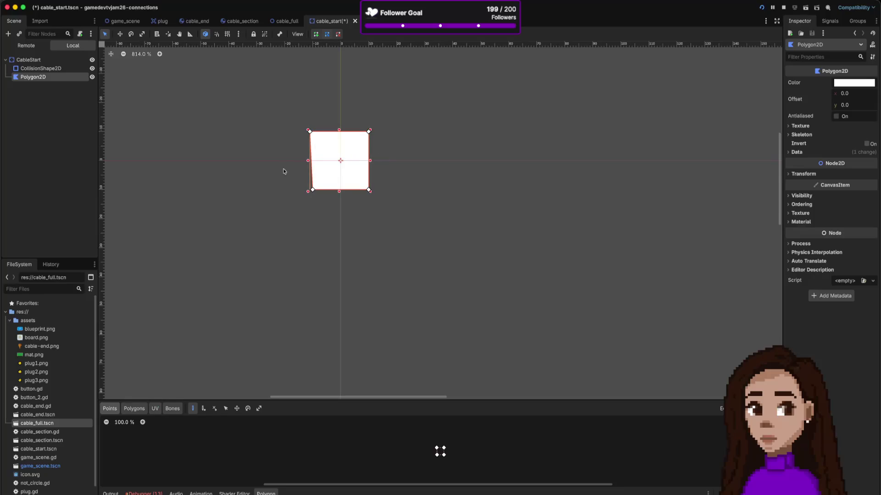
{"action": "left_click_drag", "start_coordinate": [312, 134], "coordinate": [319, 138]}
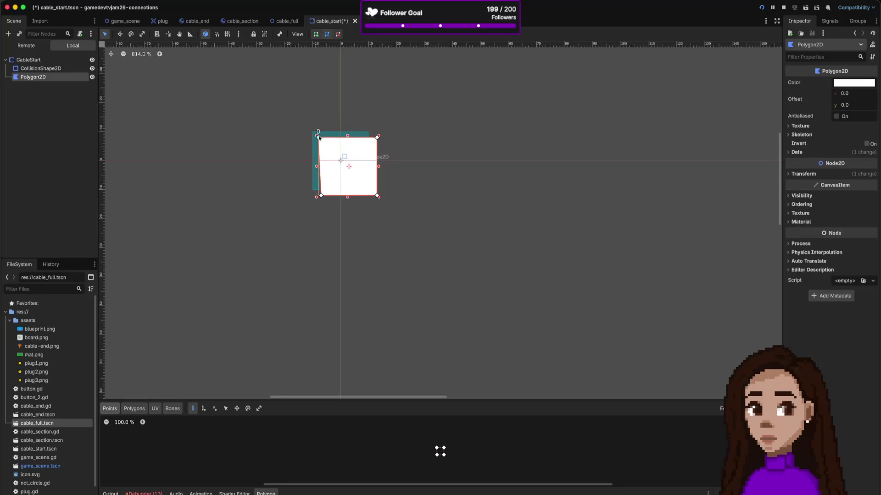
{"action": "key", "text": "ctrl+z"}
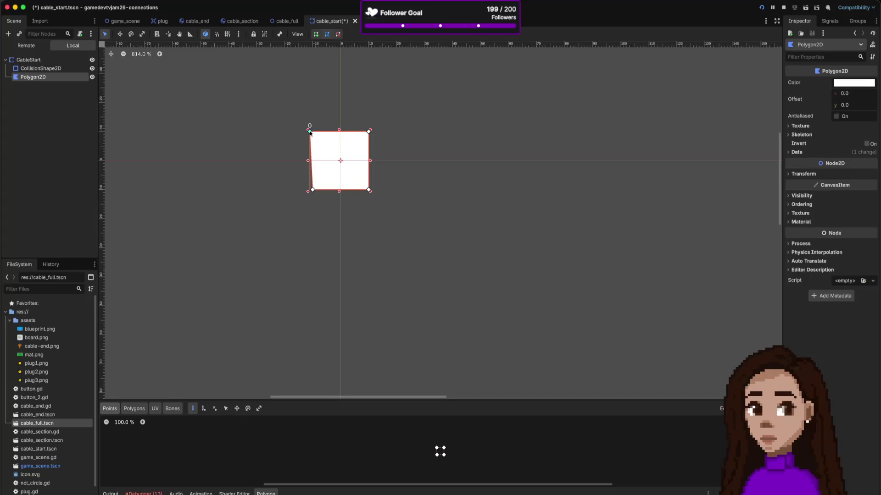
{"action": "mouse_move", "coordinate": [310, 133]}
{"action": "left_mouse_down"}
{"action": "mouse_move", "coordinate": [320, 140]}
{"action": "mouse_move", "coordinate": [314, 133]}
{"action": "left_mouse_up"}
Reselect the Polygon2D, then switch to the cable_full scene
{"action": "left_click", "coordinate": [361, 144]}
{"action": "left_click", "coordinate": [353, 146]}
{"action": "left_click", "coordinate": [283, 22]}
{"action": "scroll", "coordinate": [534, 106], "scroll_direction": "up", "scroll_amount": 15}
{"action": "scroll", "coordinate": [465, 139], "scroll_direction": "up", "scroll_amount": 2}
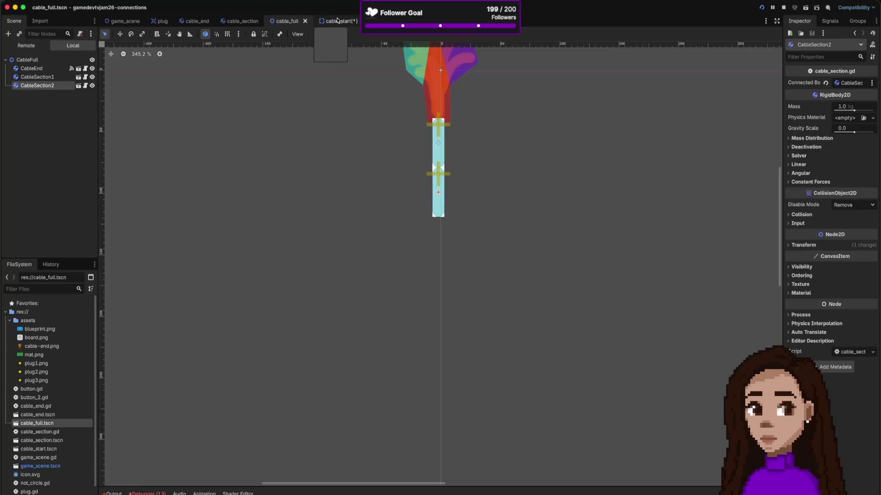
{"action": "left_click", "coordinate": [230, 22]}
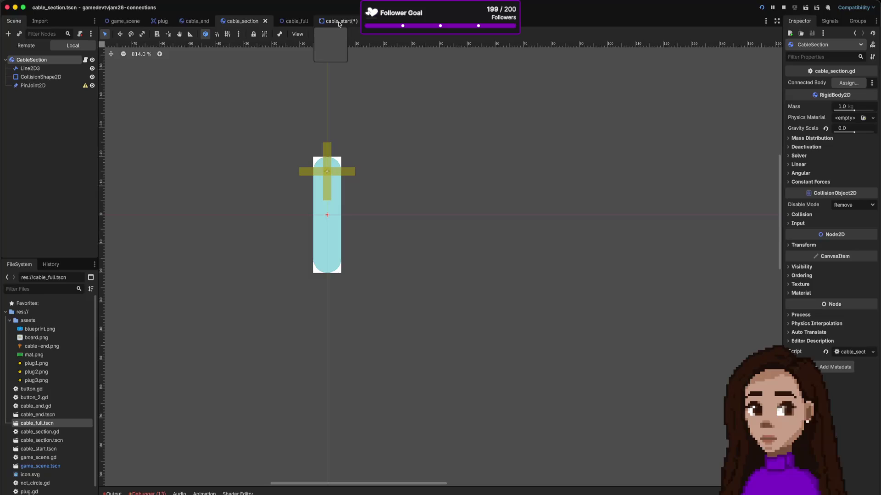
{"action": "left_click", "coordinate": [338, 21]}
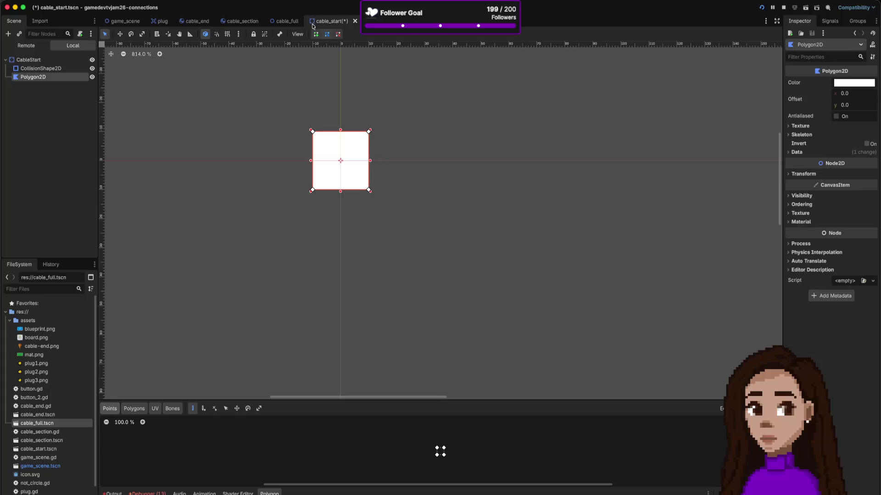
{"action": "left_click", "coordinate": [282, 22]}
{"action": "left_click", "coordinate": [243, 22]}
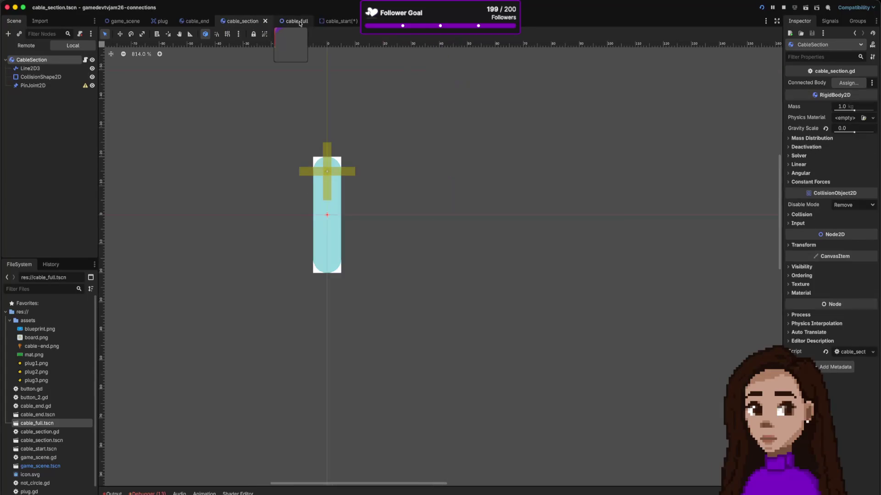
{"action": "left_click", "coordinate": [298, 22]}
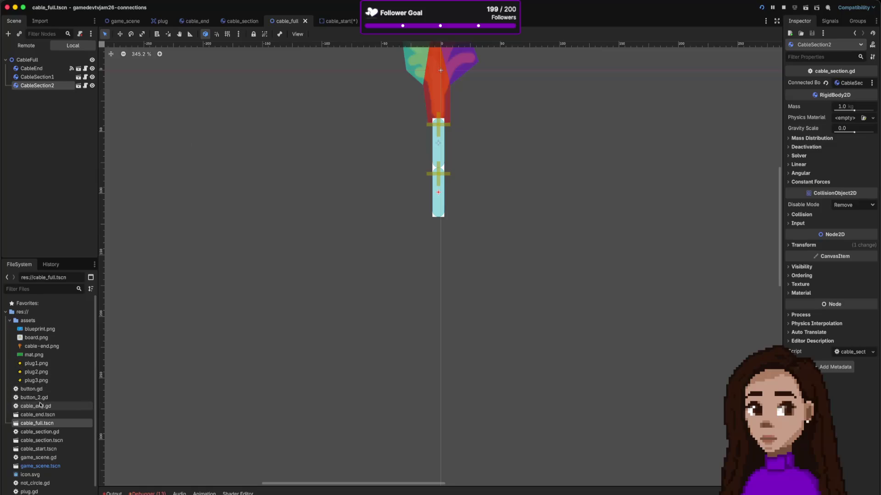
Drag cable_start.tscn into cable_full and place the instance below the cable's bottom end
{"action": "scroll", "coordinate": [47, 424], "scroll_direction": "down", "scroll_amount": 1}
{"action": "scroll", "coordinate": [46, 424], "scroll_direction": "down", "scroll_amount": 1}
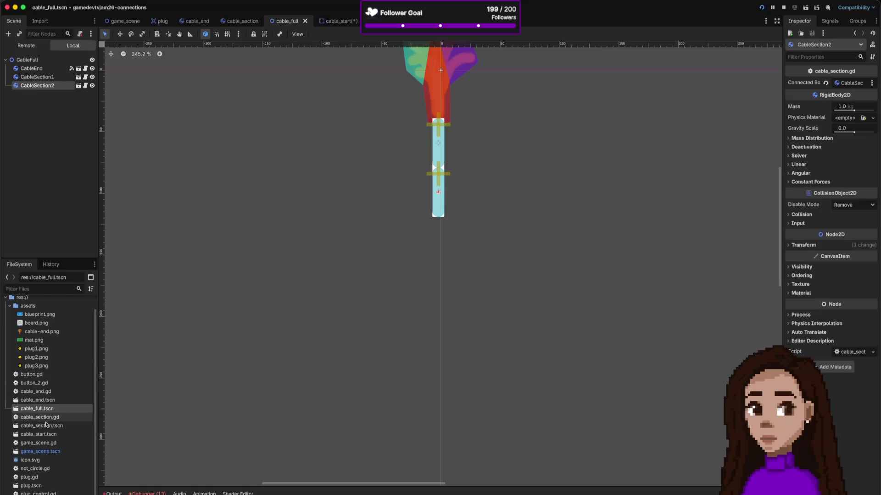
{"action": "left_click", "coordinate": [46, 435]}
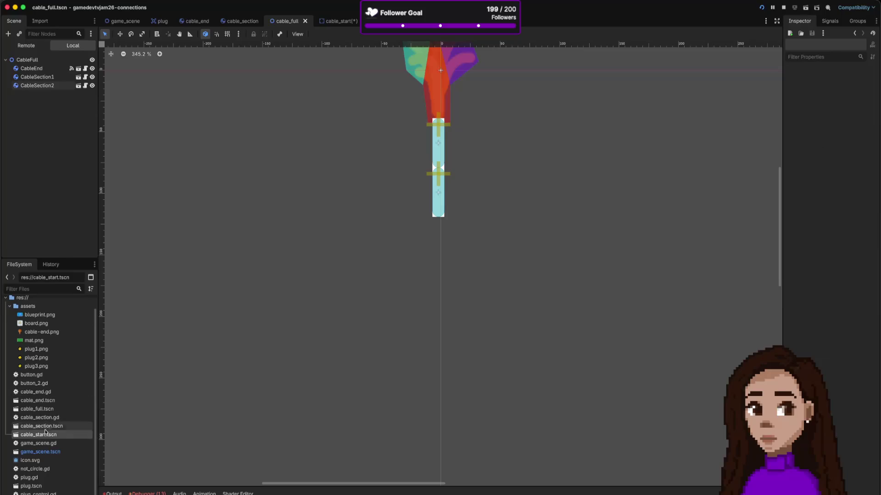
{"action": "scroll", "coordinate": [46, 427], "scroll_direction": "up", "scroll_amount": 1}
{"action": "left_click_drag", "start_coordinate": [39, 438], "coordinate": [403, 239]}
{"action": "scroll", "coordinate": [404, 234], "scroll_direction": "up", "scroll_amount": 3}
{"action": "left_click_drag", "start_coordinate": [395, 242], "coordinate": [455, 219]}
Save cable_start, nudge the CableStart square lower in cable_full, and reopen cable_start
{"action": "scroll", "coordinate": [458, 225], "scroll_direction": "up", "scroll_amount": 3}
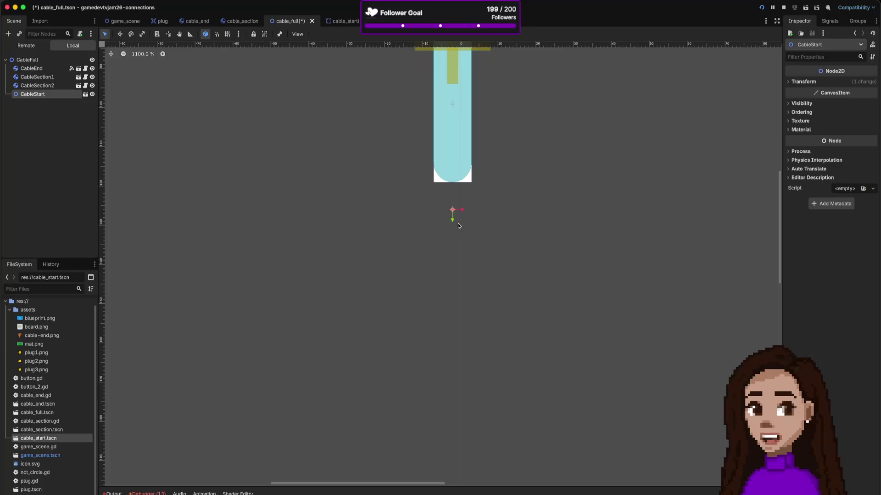
{"action": "scroll", "coordinate": [458, 225], "scroll_direction": "down", "scroll_amount": 2}
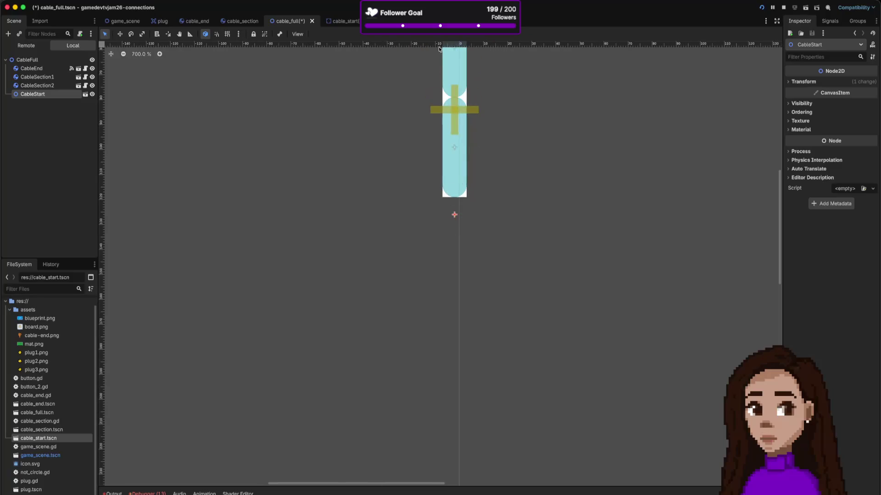
{"action": "left_click", "coordinate": [342, 21]}
{"action": "key", "text": "ctrl+s"}
{"action": "left_click", "coordinate": [286, 21]}
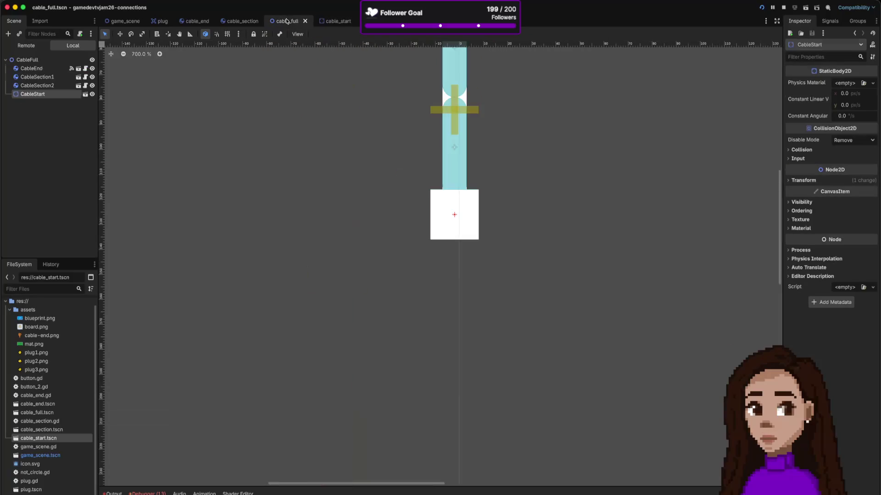
{"action": "mouse_move", "coordinate": [463, 225]}
{"action": "left_mouse_down"}
{"action": "mouse_move", "coordinate": [464, 244]}
{"action": "mouse_move", "coordinate": [460, 235]}
{"action": "left_mouse_up"}
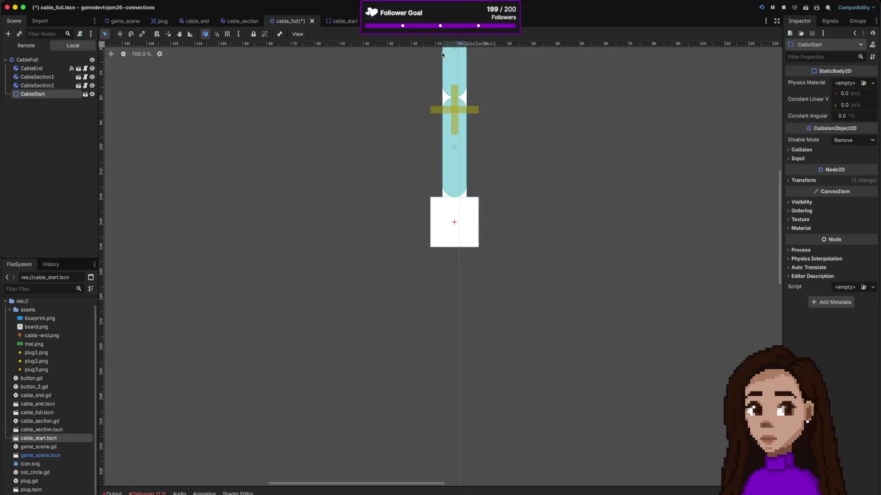
{"action": "left_click", "coordinate": [335, 21]}
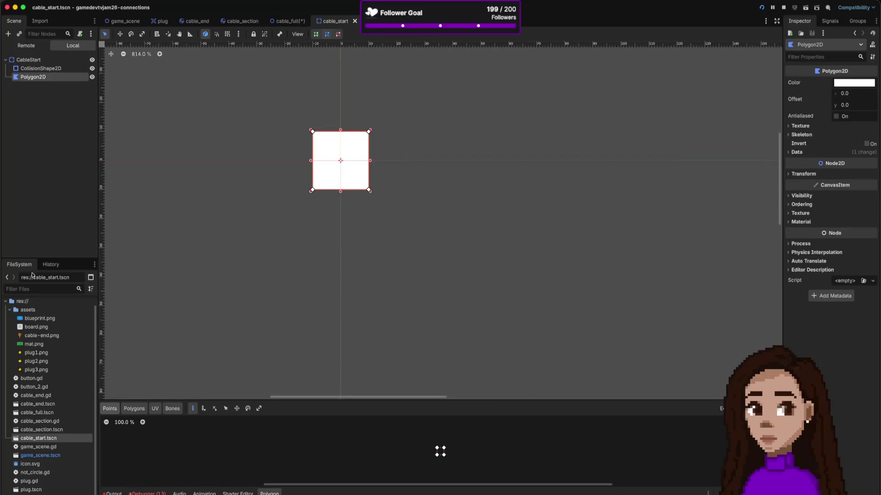
Add a PinJoint2D node and shift the square up slightly on the canvas
{"action": "key", "text": "ctrl+a"}
{"action": "type", "text": "pin"}
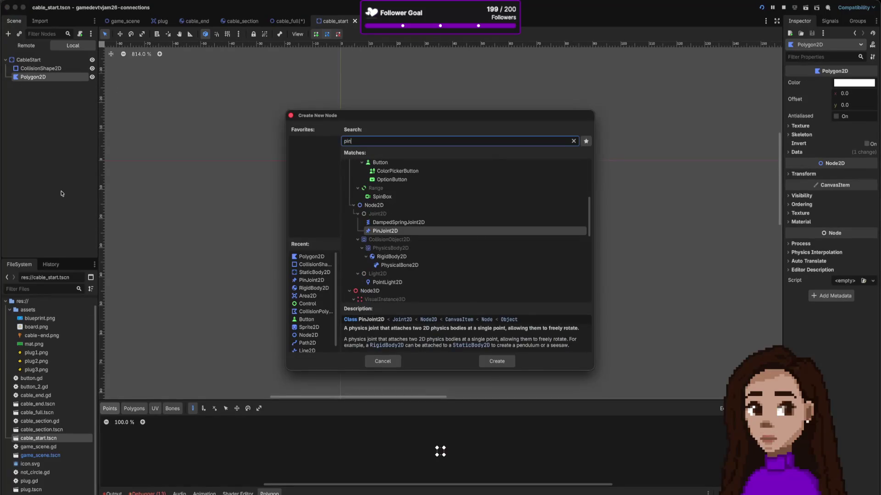
{"action": "left_click", "coordinate": [497, 361]}
{"action": "left_click", "coordinate": [338, 158]}
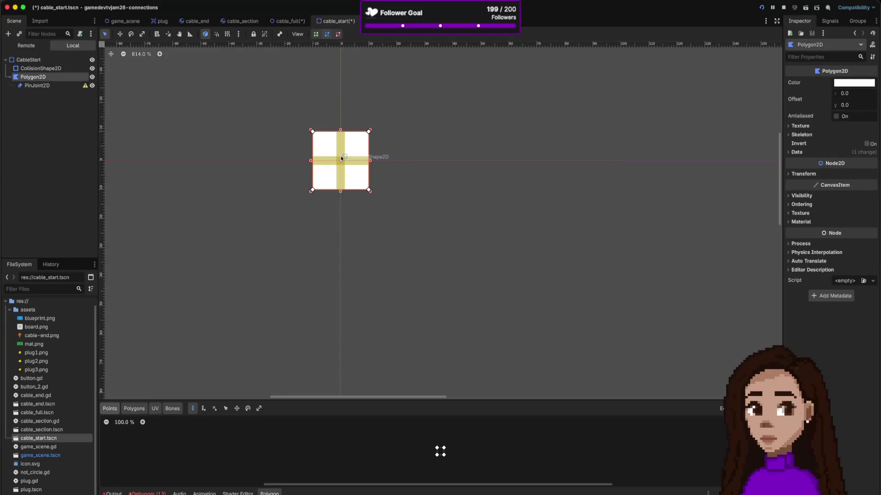
{"action": "left_click", "coordinate": [341, 148]}
{"action": "mouse_move", "coordinate": [342, 158]}
{"action": "left_mouse_down"}
{"action": "mouse_move", "coordinate": [342, 147]}
{"action": "mouse_move", "coordinate": [342, 161]}
{"action": "left_mouse_up"}
Move the PinJoint2D up to the square's top edge and set its Node B to CableStart
{"action": "left_click", "coordinate": [39, 86]}
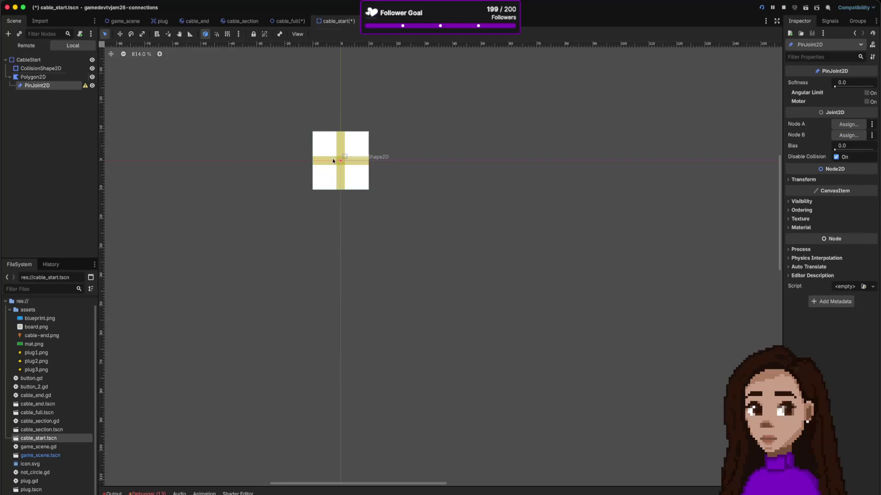
{"action": "left_click", "coordinate": [334, 160]}
{"action": "left_click", "coordinate": [39, 86]}
{"action": "left_click", "coordinate": [120, 34]}
{"action": "left_click_drag", "start_coordinate": [329, 161], "coordinate": [329, 131]}
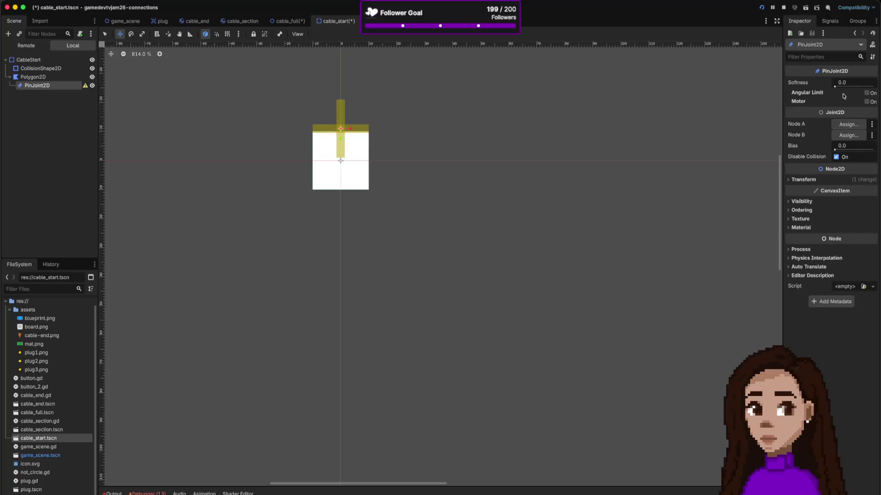
{"action": "left_click", "coordinate": [855, 136]}
{"action": "left_click", "coordinate": [425, 161]}
{"action": "left_click", "coordinate": [474, 363]}
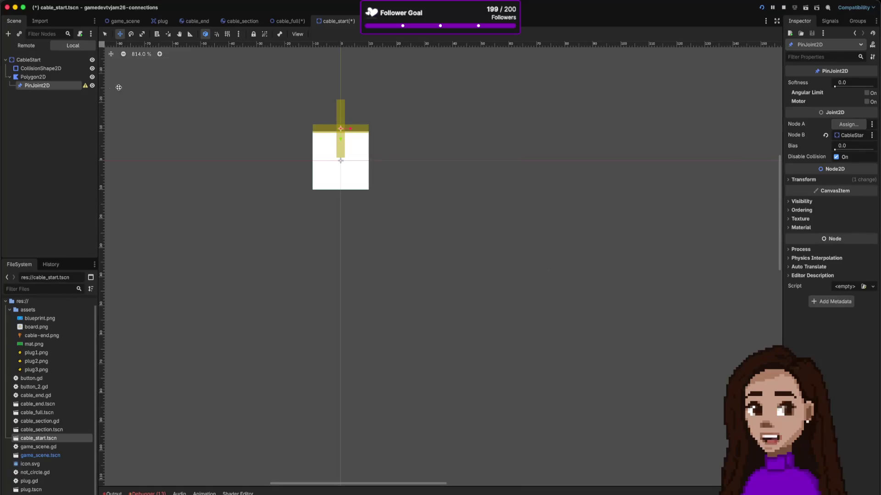
{"action": "left_click", "coordinate": [65, 61]}
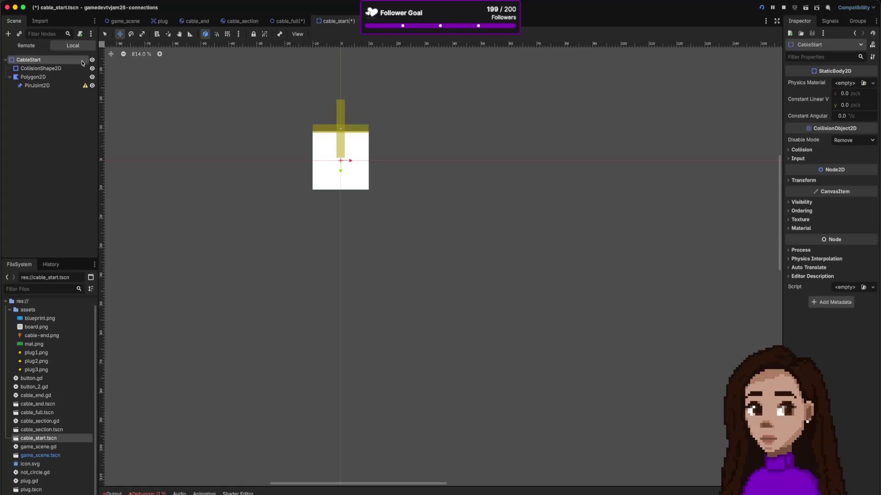
Attach a new cable_start.gd script to the CableStart node
{"action": "left_click", "coordinate": [80, 33]}
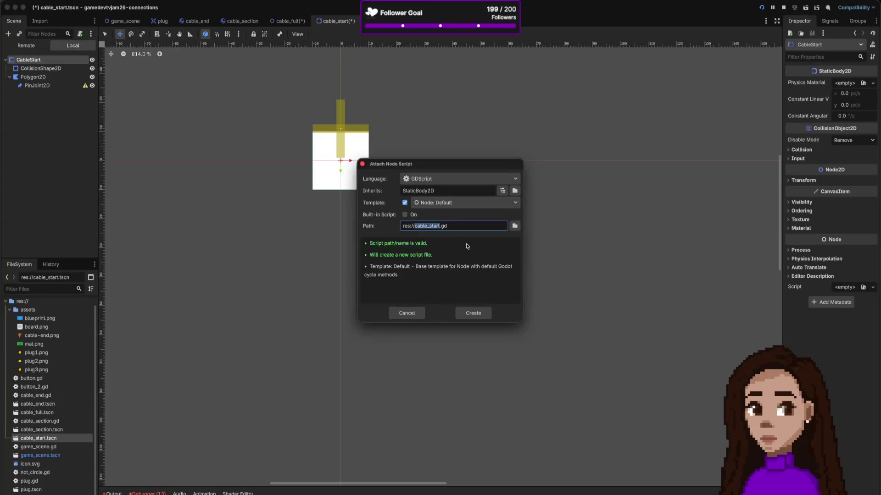
{"action": "left_click", "coordinate": [484, 315]}
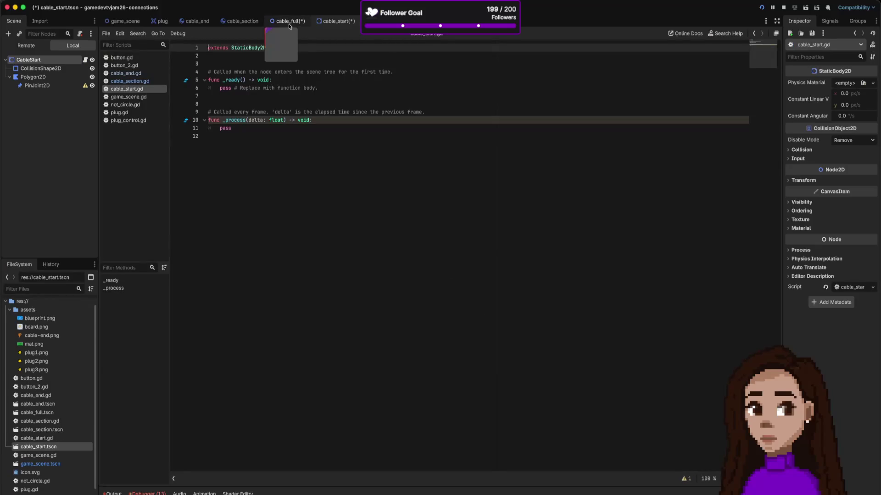
{"action": "left_click", "coordinate": [243, 21]}
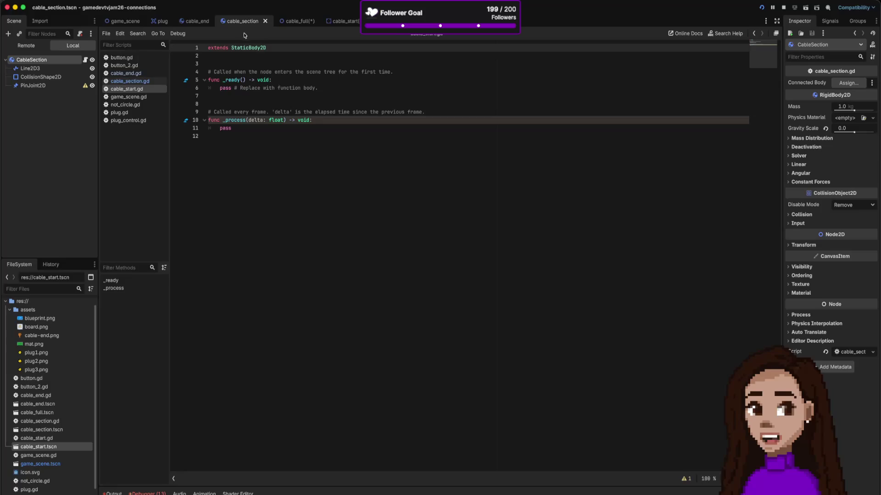
{"action": "left_click", "coordinate": [291, 21]}
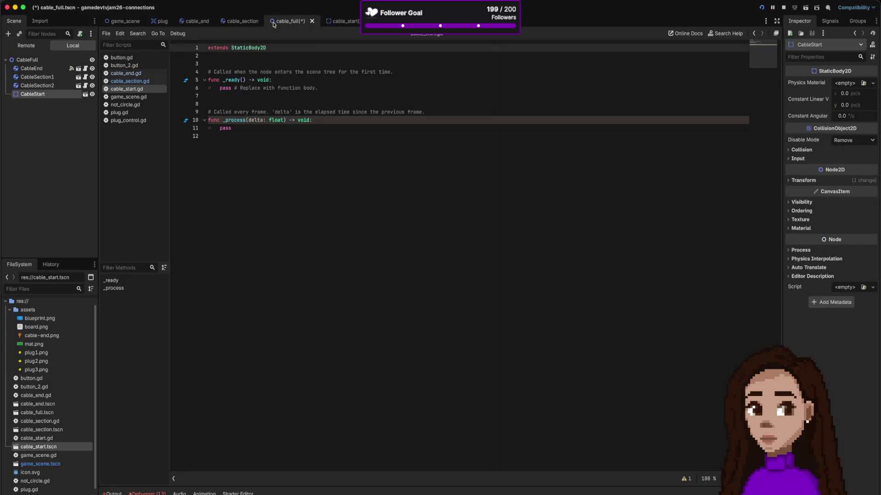
{"action": "left_click", "coordinate": [337, 21]}
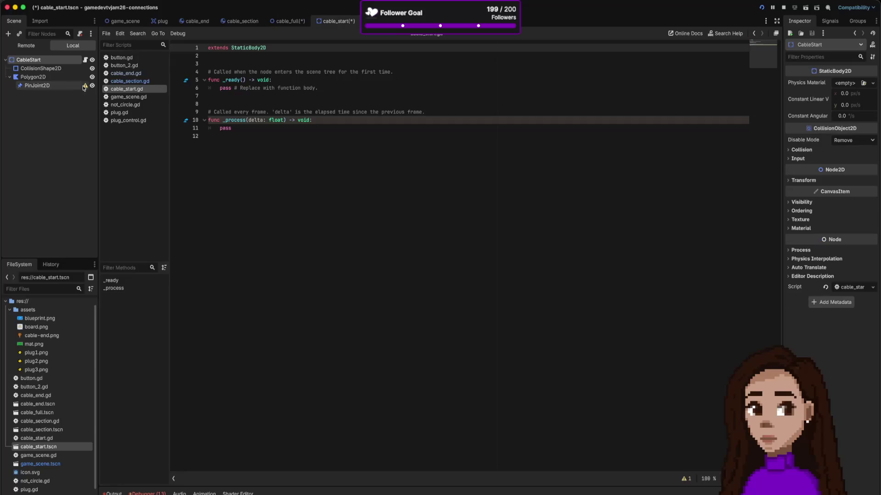
Copy the connectedBody export and _ready code from cable_section.gd, saving cable_full
{"action": "left_click", "coordinate": [130, 81]}
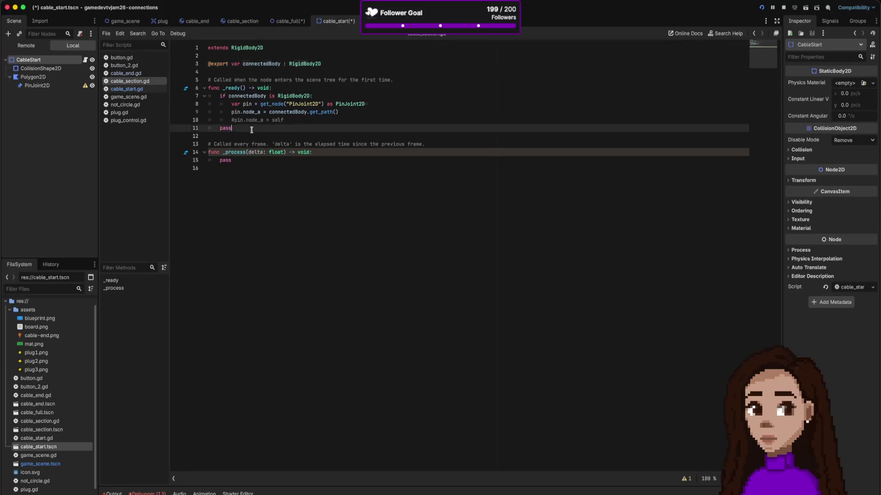
{"action": "left_click_drag", "start_coordinate": [253, 129], "coordinate": [177, 66]}
{"action": "key", "text": "ctrl+c"}
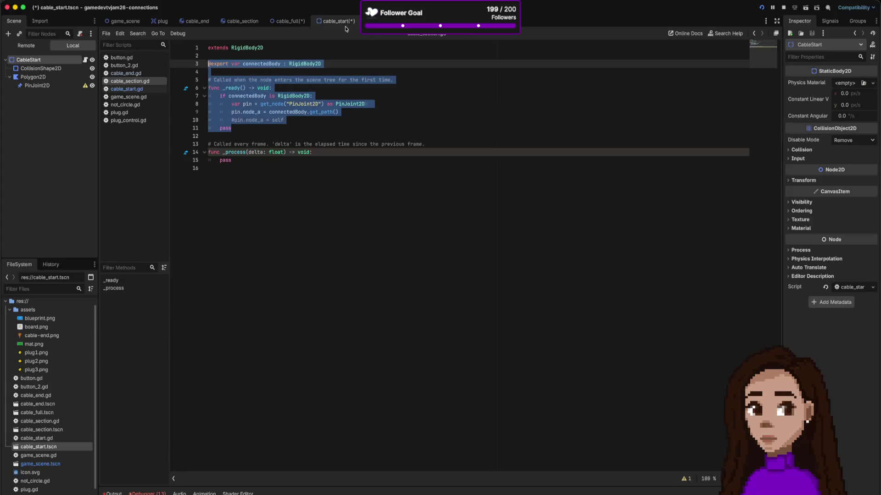
{"action": "key", "text": "ctrl+s"}
{"action": "left_click", "coordinate": [297, 23]}
{"action": "key", "text": "ctrl+s"}
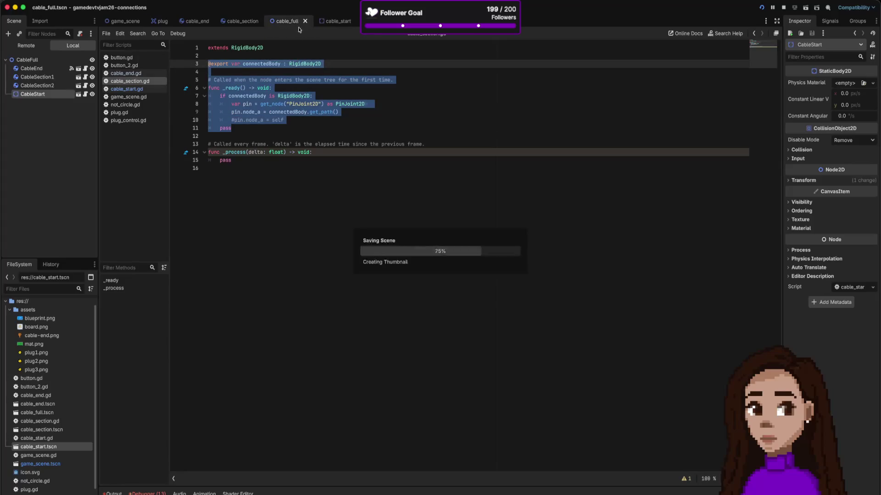
{"action": "left_click", "coordinate": [333, 23]}
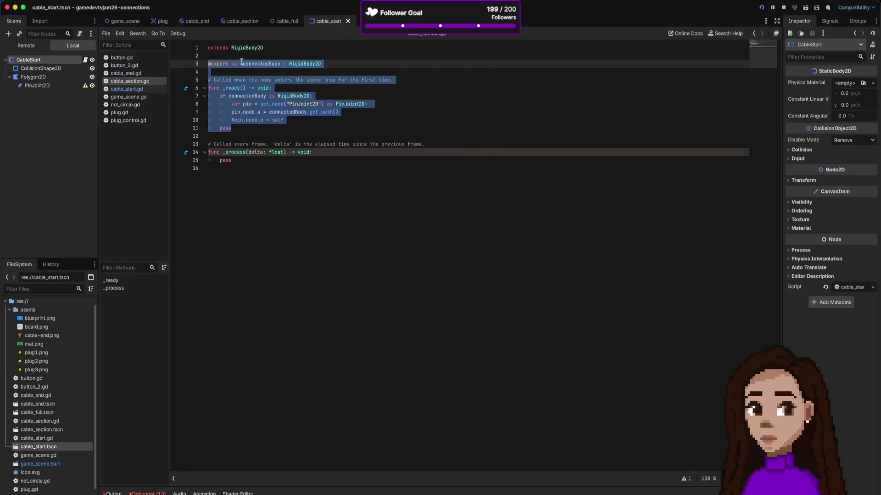
Paste the code over cable_start.gd's template _ready, delete the blank line, save, and run
{"action": "left_click", "coordinate": [137, 89]}
{"action": "left_click_drag", "start_coordinate": [261, 95], "coordinate": [205, 72]}
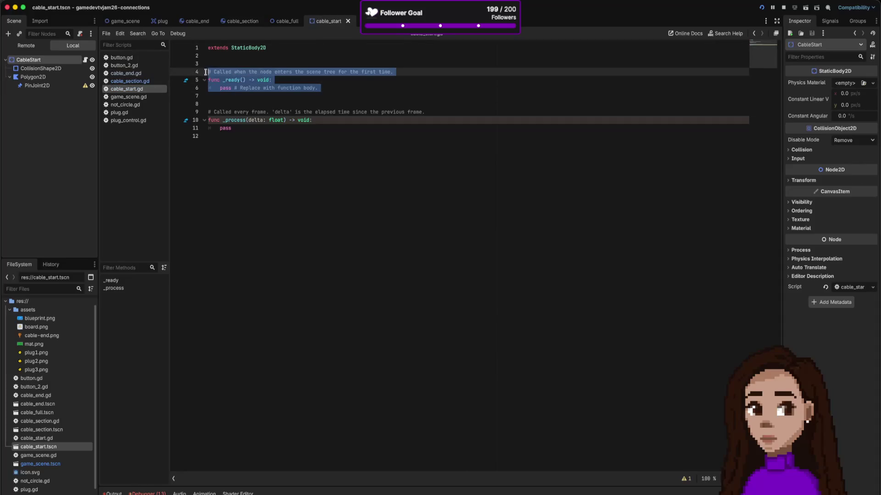
{"action": "key", "text": "ctrl+v"}
{"action": "key", "text": "ctrl+s"}
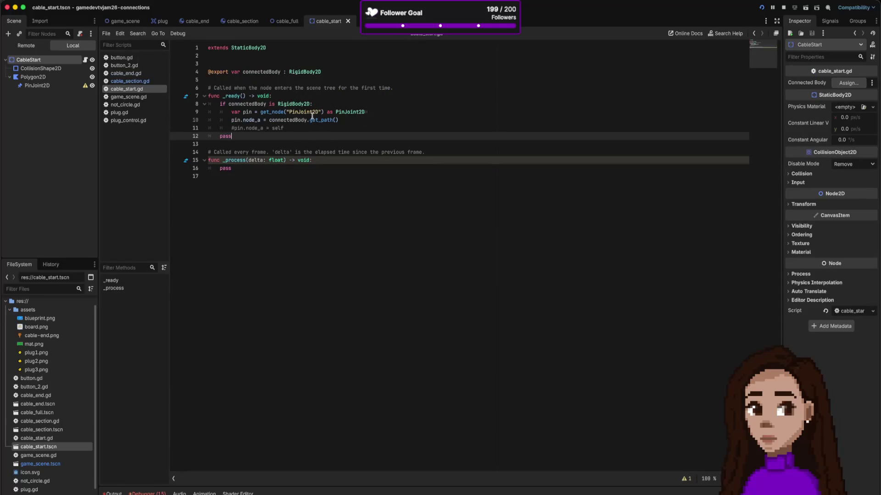
{"action": "left_click", "coordinate": [257, 56]}
{"action": "key", "text": "Delete"}
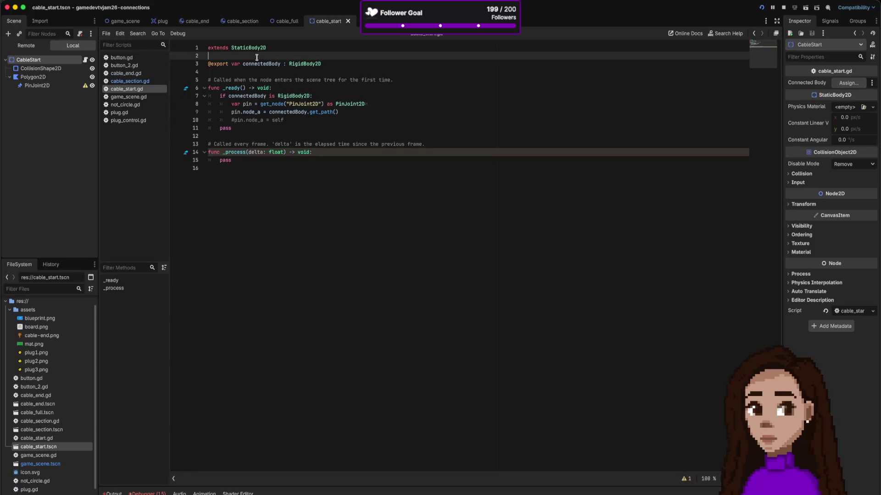
{"action": "key", "text": "ctrl+s"}
{"action": "left_click", "coordinate": [761, 8]}
In cable_full, assign CableSection2 as CableStart's Connected Body and run the project
{"action": "left_click", "coordinate": [285, 21]}
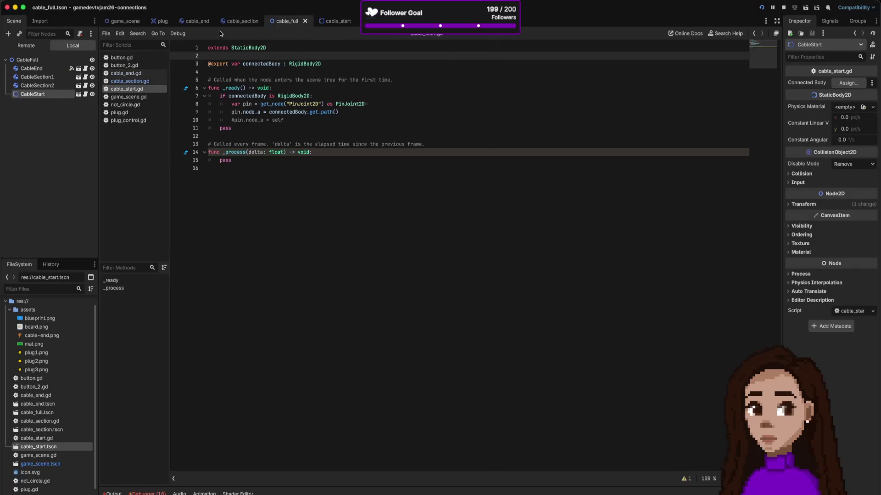
{"action": "left_click", "coordinate": [31, 60]}
{"action": "key", "text": "alt+1"}
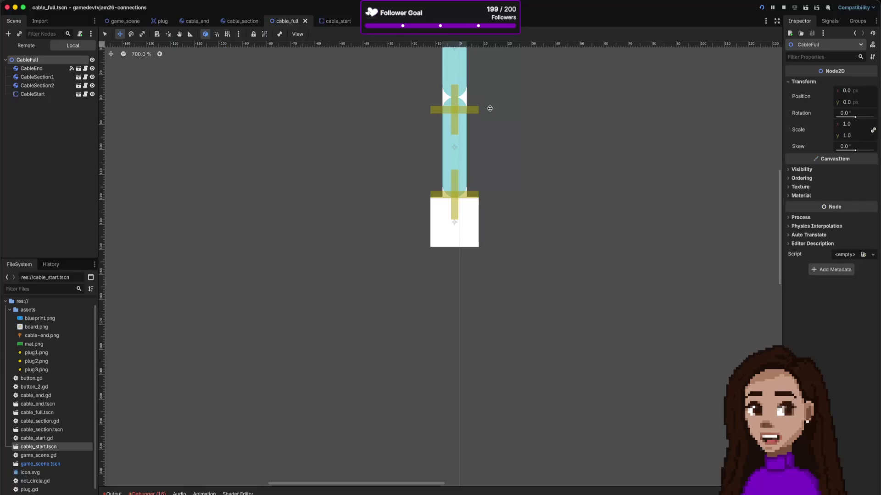
{"action": "left_click", "coordinate": [52, 94]}
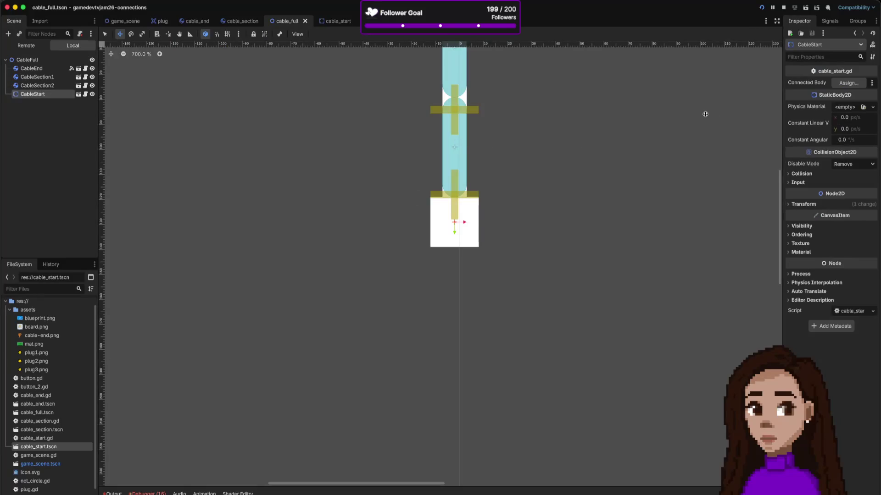
{"action": "left_click", "coordinate": [848, 83]}
{"action": "left_click", "coordinate": [417, 182]}
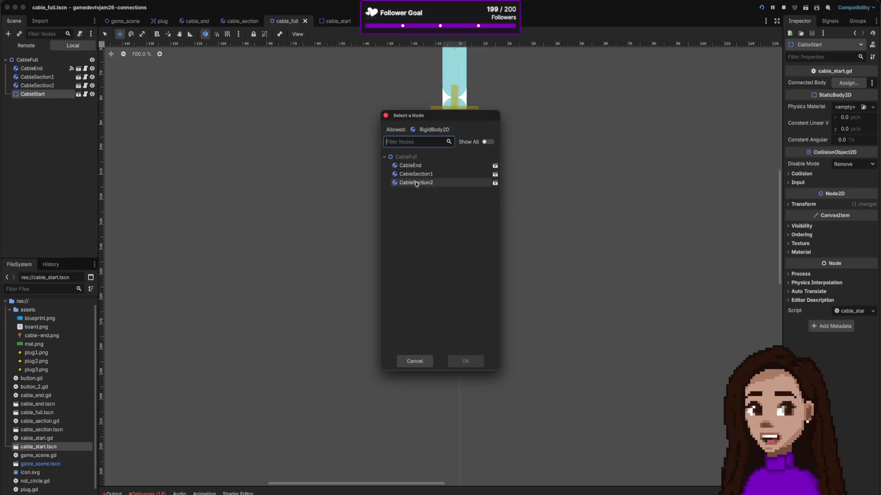
{"action": "left_click", "coordinate": [465, 361]}
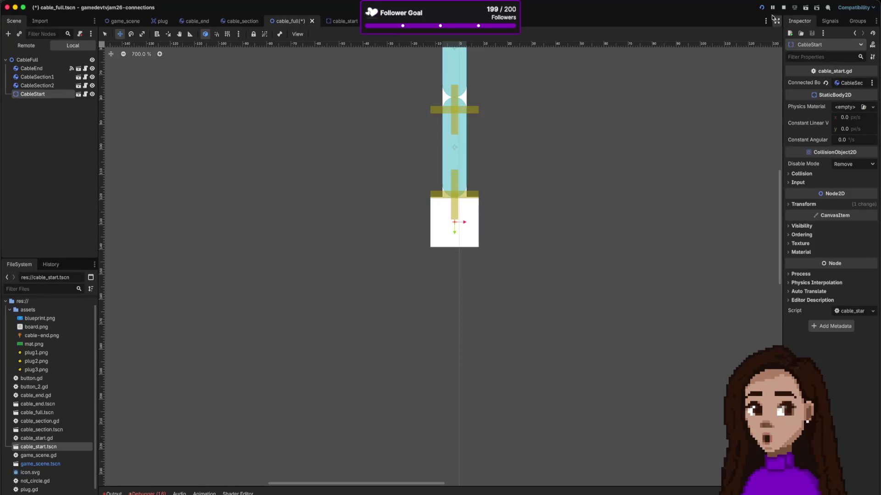
{"action": "left_click", "coordinate": [762, 9]}
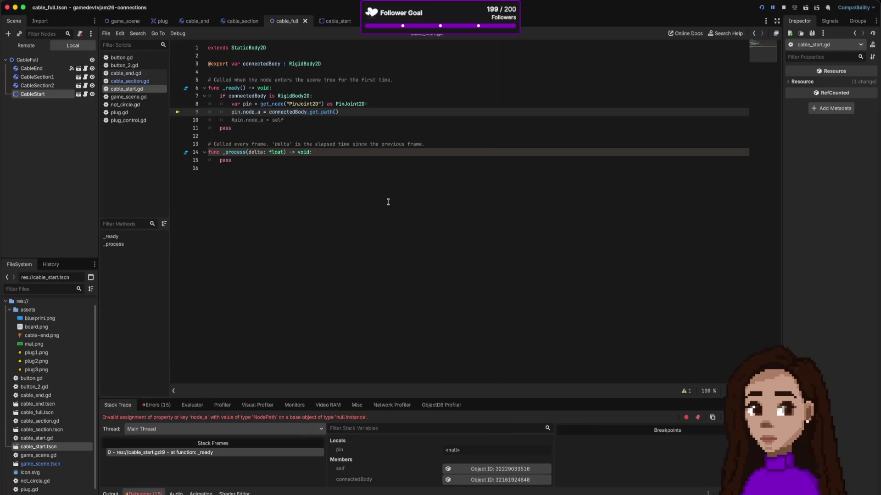
Stop the game and reassign CableSection2 as CableStart's connected body
{"action": "left_click", "coordinate": [783, 8]}
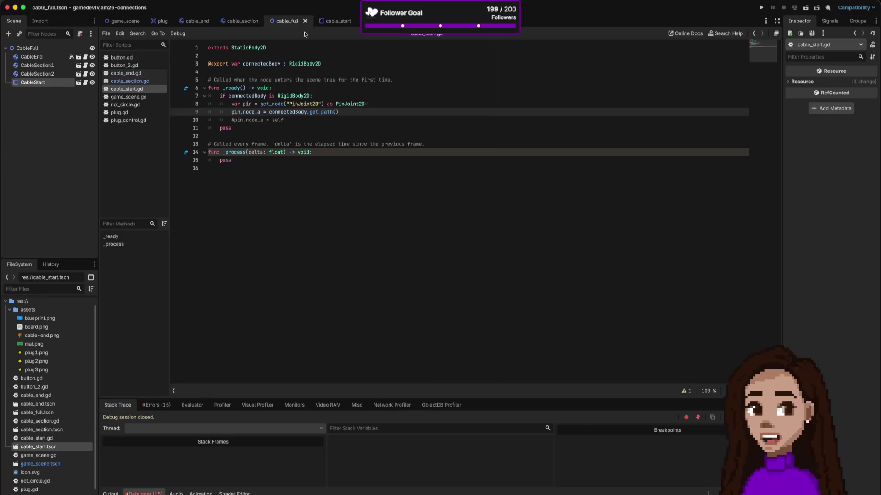
{"action": "key", "text": "ctrl+F1"}
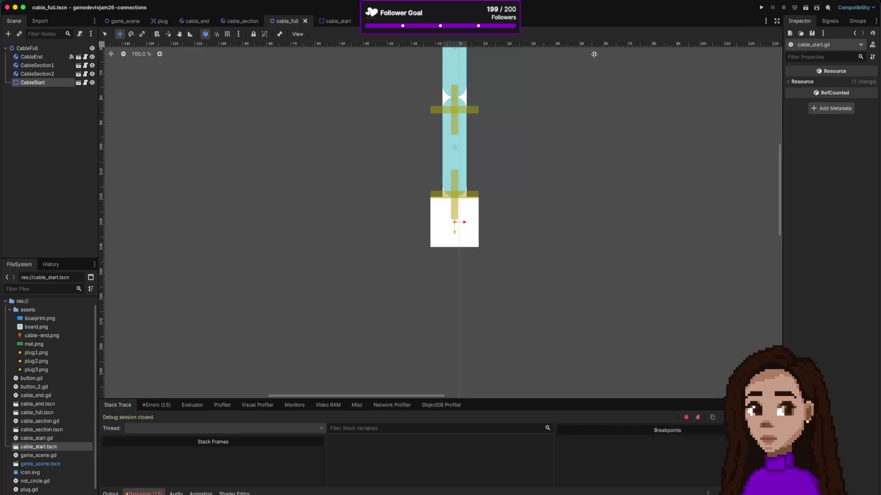
{"action": "left_click", "coordinate": [55, 85]}
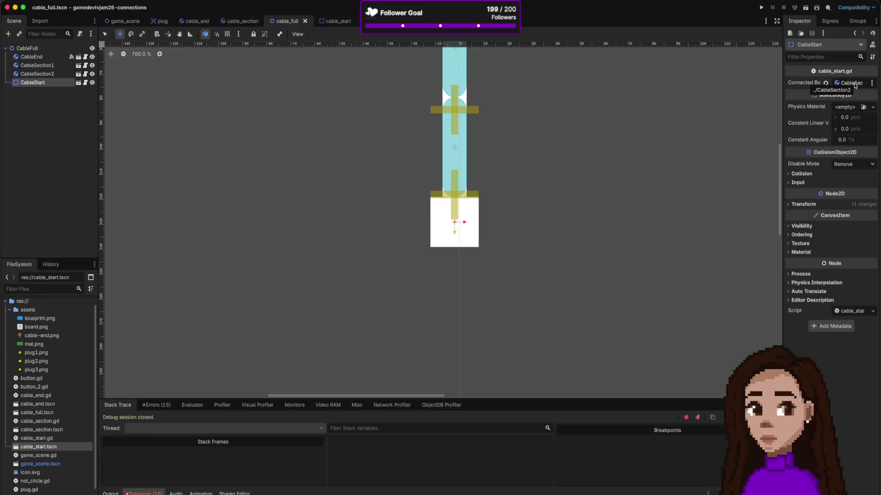
{"action": "mouse_move", "coordinate": [849, 88]}
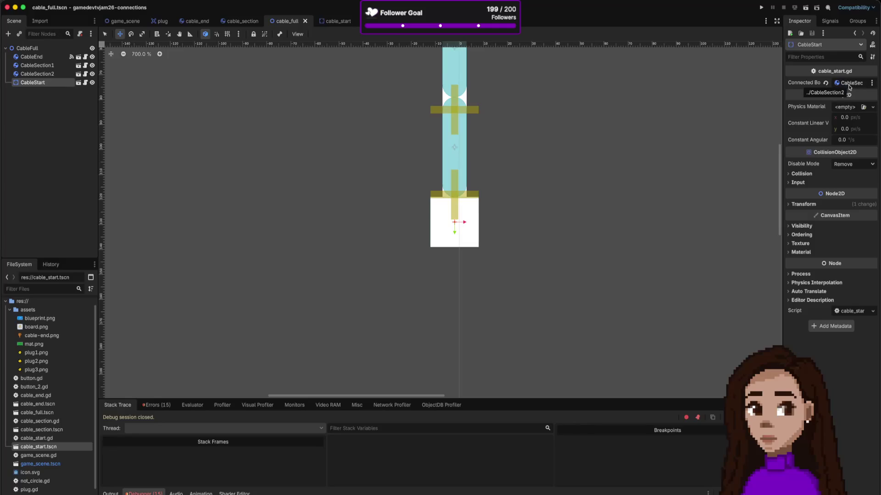
{"action": "left_click", "coordinate": [847, 84]}
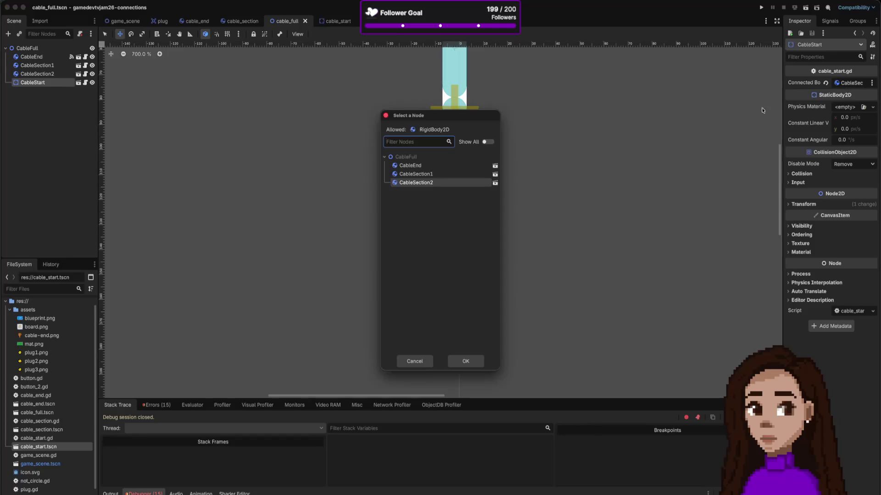
{"action": "left_click", "coordinate": [474, 362]}
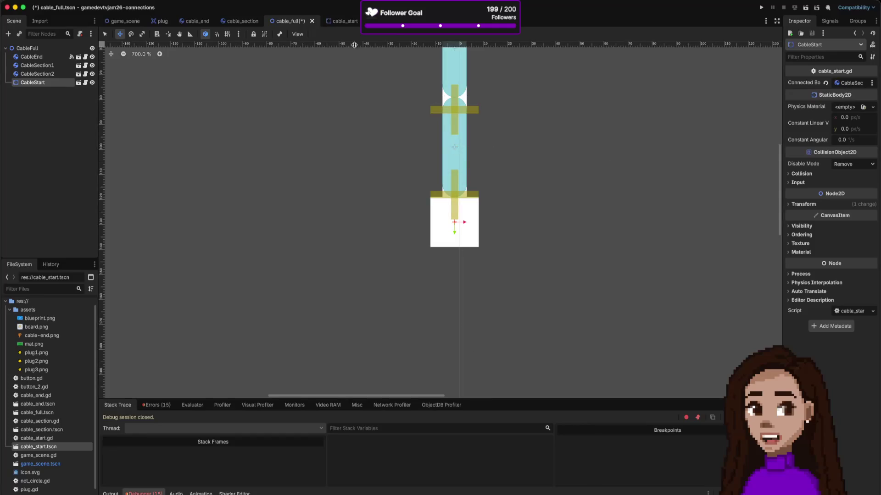
Save cable_full, open cable_start, and view the PinJoint2D's configuration warning
{"action": "key", "text": "ctrl+s"}
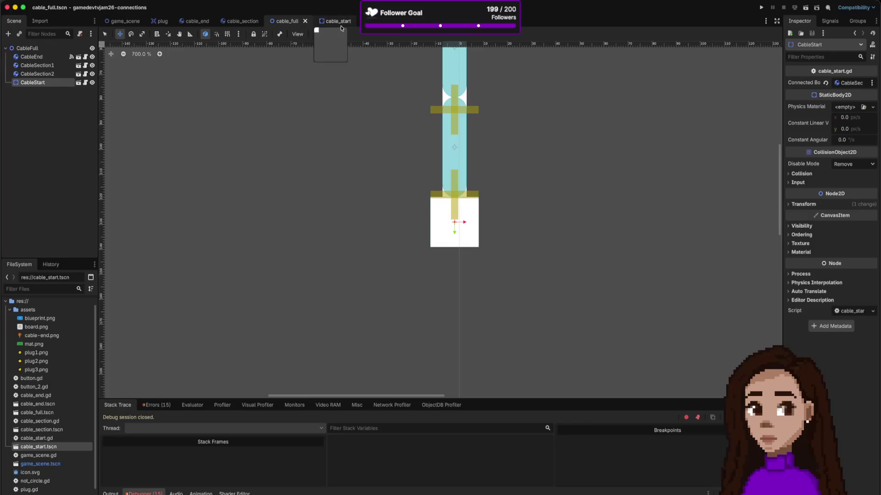
{"action": "left_click", "coordinate": [339, 22]}
{"action": "left_click", "coordinate": [84, 73]}
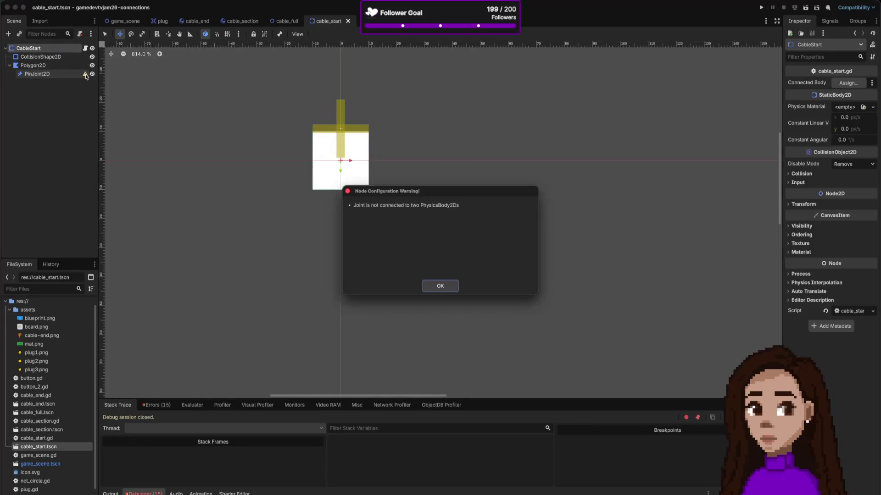
Dismiss the warning, open cable_start.gd, and run the project
{"action": "left_click", "coordinate": [424, 284]}
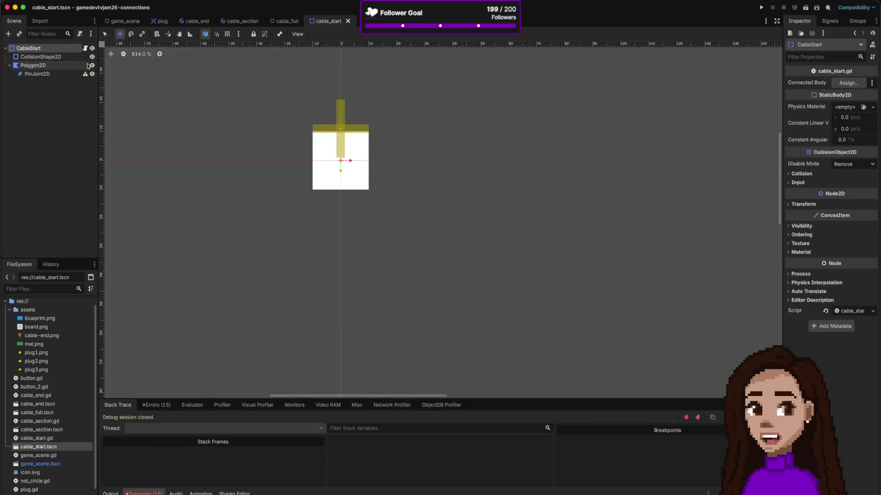
{"action": "left_click", "coordinate": [85, 48]}
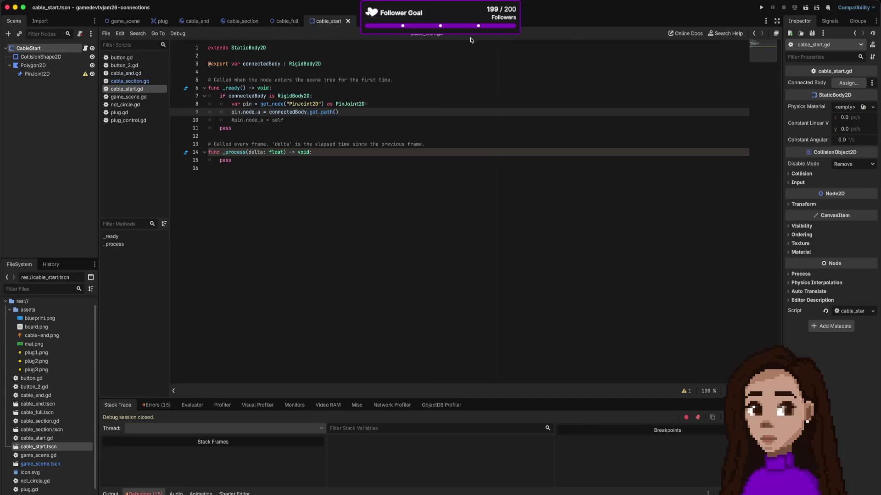
{"action": "left_click", "coordinate": [761, 10]}
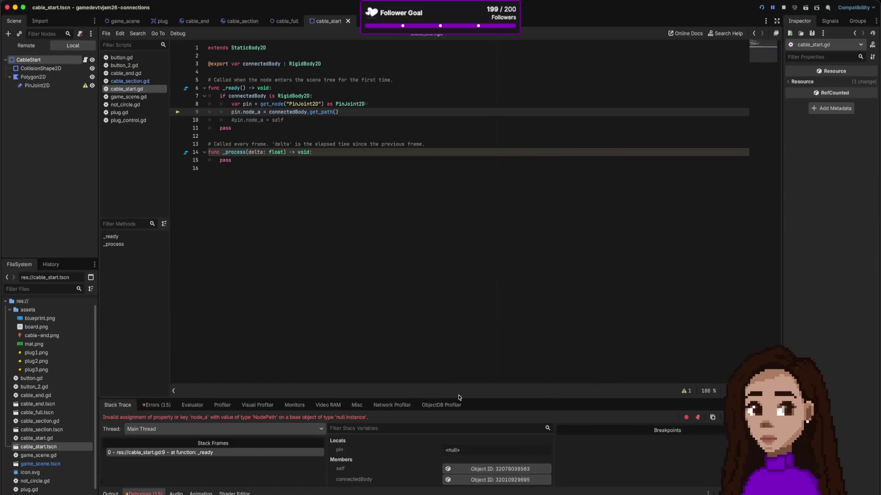
Revert line 9 edits, save, reparent PinJoint2D directly under CableStart, and rerun the game
{"action": "left_click", "coordinate": [409, 106]}
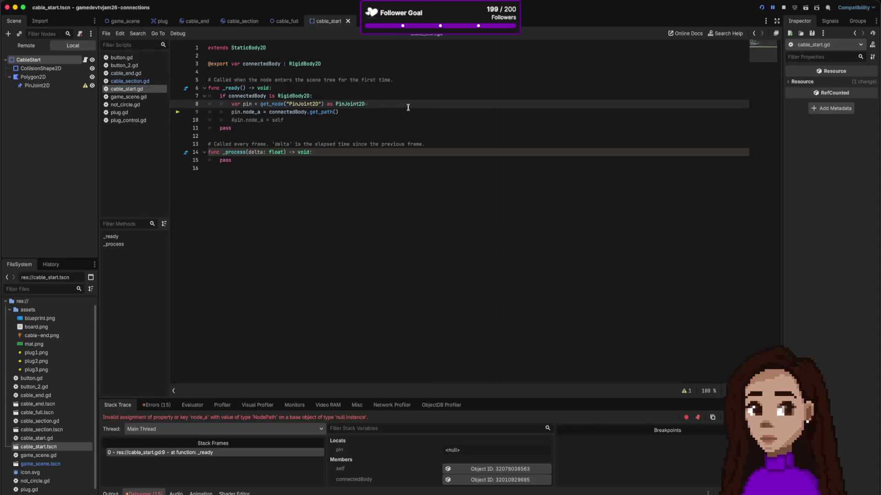
{"action": "key", "text": "Return"}
{"action": "key", "text": "BackSpace"}
{"action": "key", "text": "Return"}
{"action": "type", "text": "if"}
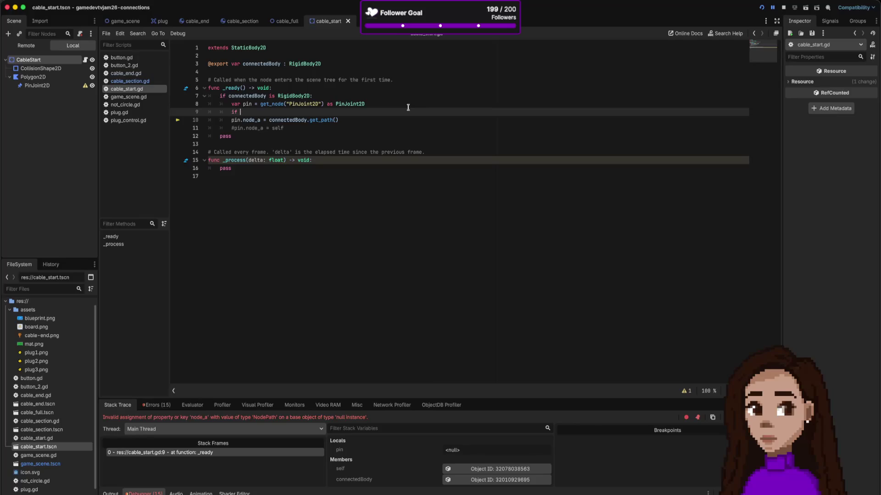
{"action": "key", "text": "BackSpace"}
{"action": "key", "text": "BackSpace"}
{"action": "key", "text": "BackSpace"}
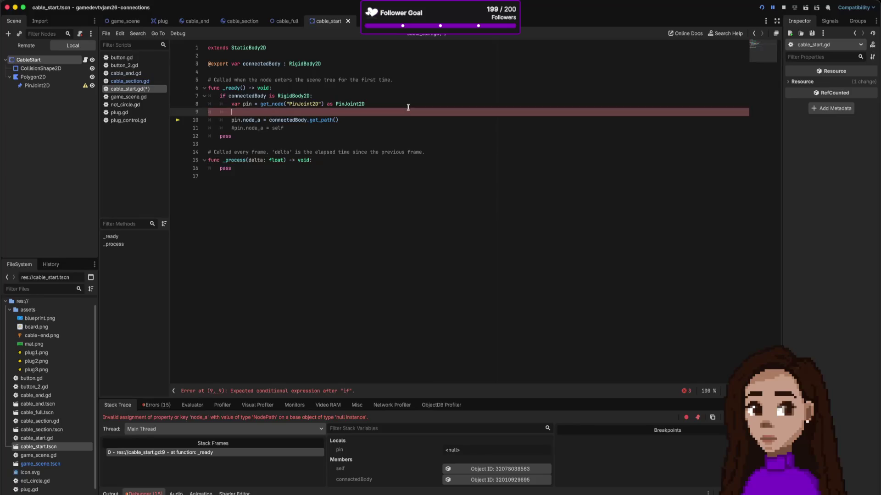
{"action": "key", "text": "BackSpace"}
{"action": "key", "text": "ctrl+s"}
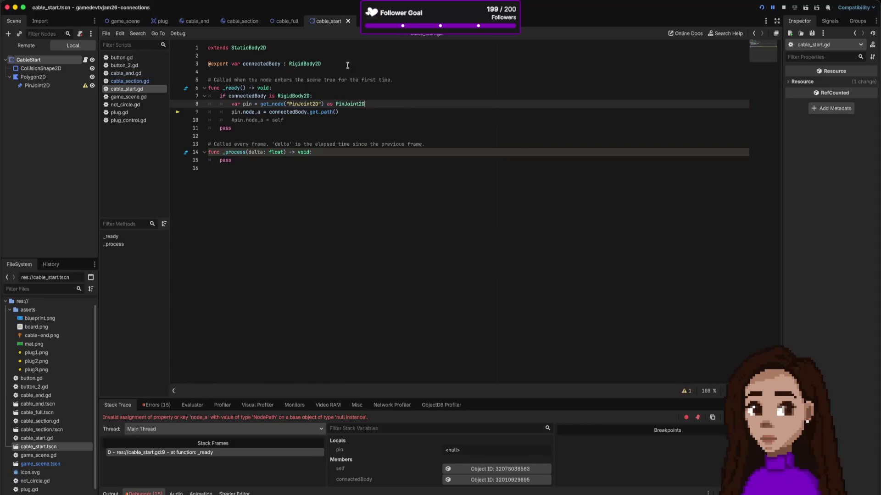
{"action": "left_click_drag", "start_coordinate": [36, 85], "coordinate": [28, 63]}
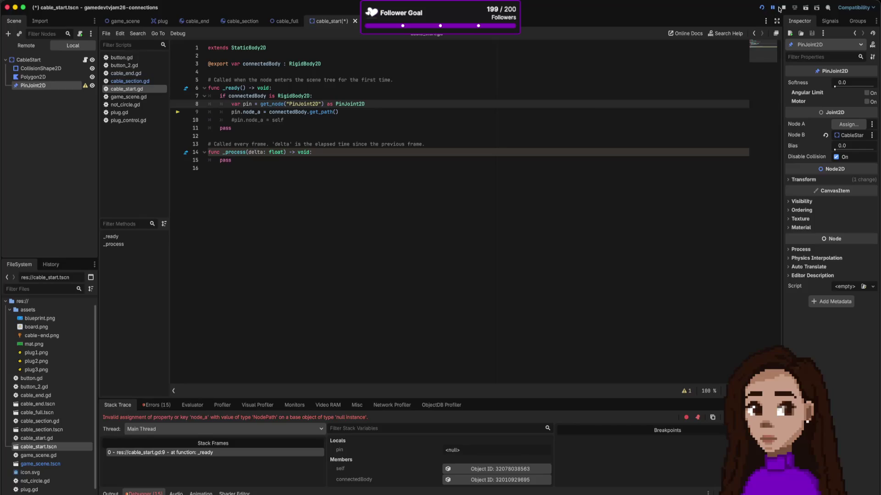
{"action": "left_click", "coordinate": [761, 7]}
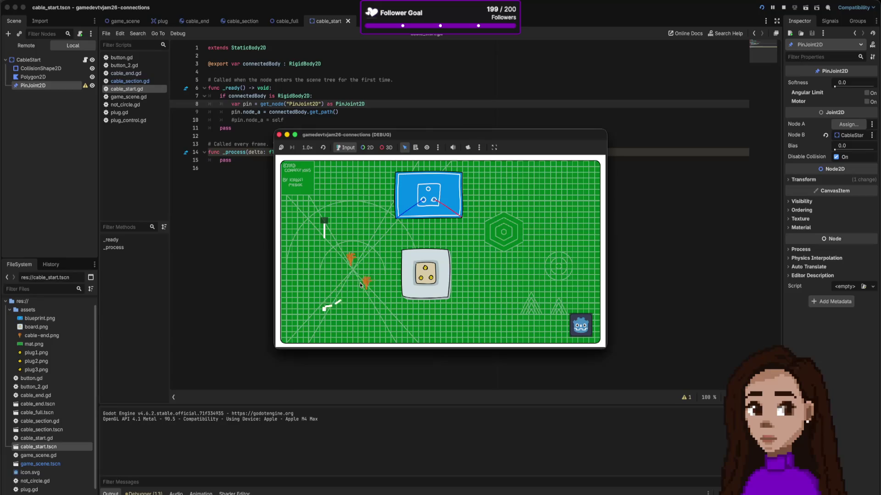
Plug the cable end into the socket and drag the orange plug around to test its swing
{"action": "left_click_drag", "start_coordinate": [325, 283], "coordinate": [419, 274]}
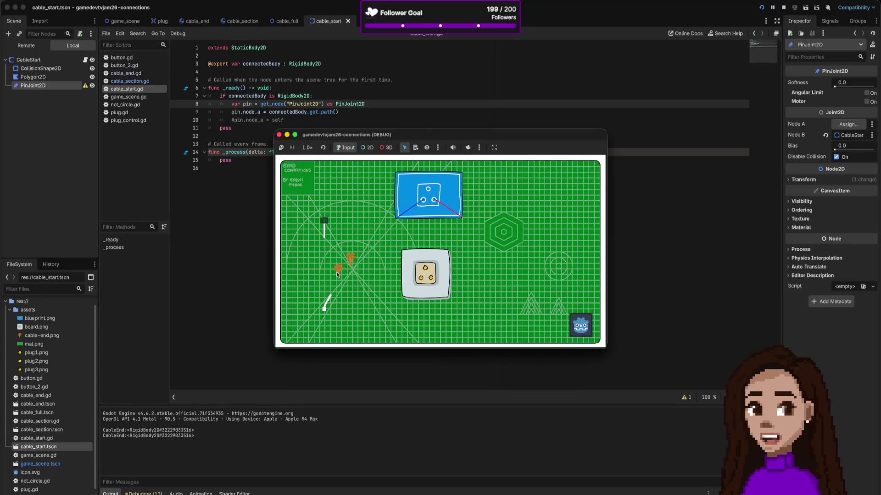
{"action": "left_click_drag", "start_coordinate": [326, 292], "coordinate": [349, 277]}
{"action": "mouse_move", "coordinate": [331, 313]}
{"action": "left_mouse_down"}
{"action": "mouse_move", "coordinate": [351, 279]}
{"action": "mouse_move", "coordinate": [415, 241]}
{"action": "mouse_move", "coordinate": [376, 247]}
{"action": "mouse_move", "coordinate": [339, 186]}
{"action": "mouse_move", "coordinate": [444, 173]}
{"action": "mouse_move", "coordinate": [550, 181]}
{"action": "mouse_move", "coordinate": [548, 316]}
{"action": "mouse_move", "coordinate": [486, 281]}
{"action": "left_mouse_up"}
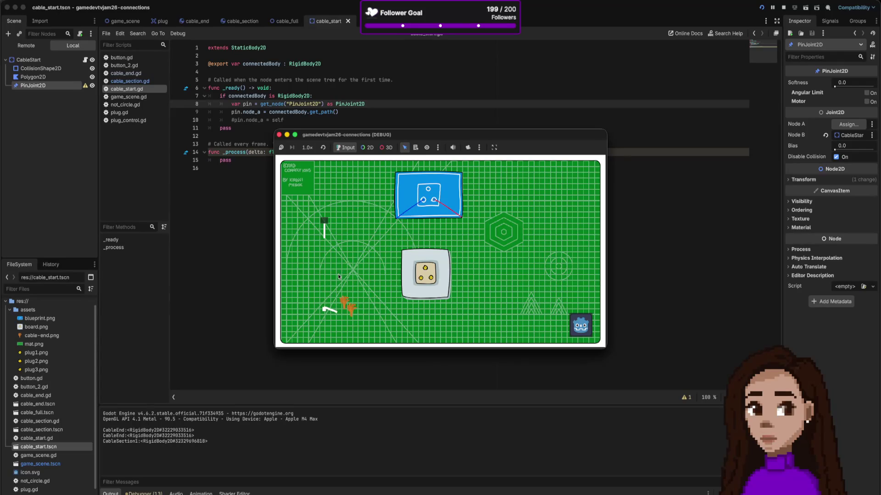
{"action": "mouse_move", "coordinate": [339, 253]}
{"action": "left_mouse_down"}
{"action": "mouse_move", "coordinate": [331, 303]}
{"action": "mouse_move", "coordinate": [323, 287]}
{"action": "mouse_move", "coordinate": [326, 301]}
{"action": "mouse_move", "coordinate": [317, 291]}
{"action": "mouse_move", "coordinate": [305, 315]}
{"action": "mouse_move", "coordinate": [347, 306]}
{"action": "mouse_move", "coordinate": [335, 293]}
{"action": "mouse_move", "coordinate": [327, 303]}
{"action": "mouse_move", "coordinate": [328, 288]}
{"action": "mouse_move", "coordinate": [342, 316]}
{"action": "mouse_move", "coordinate": [324, 314]}
{"action": "mouse_move", "coordinate": [311, 300]}
{"action": "mouse_move", "coordinate": [331, 318]}
{"action": "mouse_move", "coordinate": [331, 295]}
{"action": "mouse_move", "coordinate": [357, 299]}
{"action": "mouse_move", "coordinate": [362, 307]}
{"action": "mouse_move", "coordinate": [352, 310]}
{"action": "left_mouse_up"}
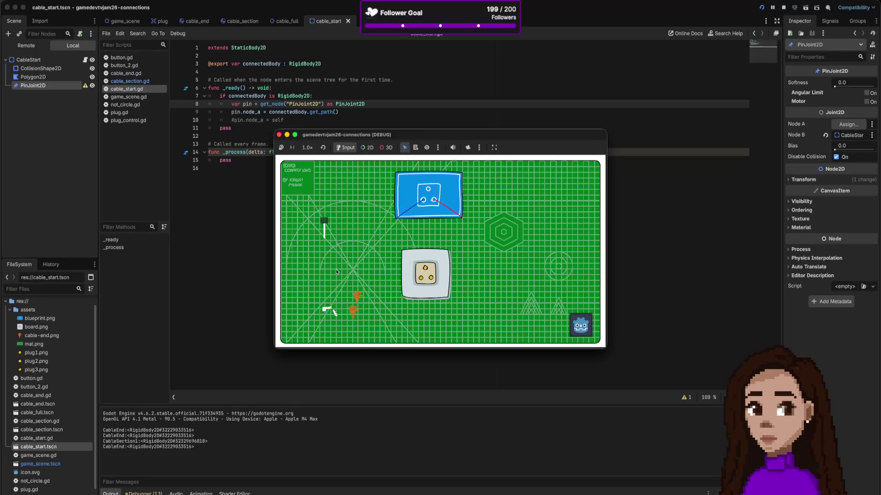
{"action": "mouse_move", "coordinate": [353, 311]}
{"action": "left_mouse_down"}
{"action": "mouse_move", "coordinate": [341, 306]}
{"action": "mouse_move", "coordinate": [338, 283]}
{"action": "mouse_move", "coordinate": [327, 286]}
{"action": "mouse_move", "coordinate": [337, 270]}
{"action": "mouse_move", "coordinate": [308, 257]}
{"action": "mouse_move", "coordinate": [315, 221]}
{"action": "mouse_move", "coordinate": [320, 280]}
{"action": "mouse_move", "coordinate": [333, 212]}
{"action": "left_mouse_up"}
{"action": "mouse_move", "coordinate": [327, 317]}
{"action": "left_mouse_down"}
{"action": "mouse_move", "coordinate": [326, 284]}
{"action": "mouse_move", "coordinate": [326, 294]}
{"action": "mouse_move", "coordinate": [333, 284]}
{"action": "mouse_move", "coordinate": [341, 292]}
{"action": "left_mouse_up"}
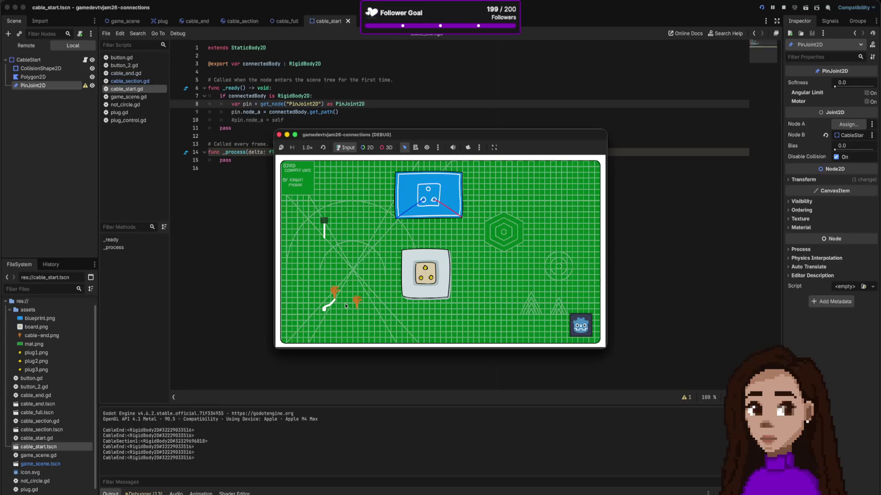
{"action": "left_click_drag", "start_coordinate": [336, 294], "coordinate": [326, 272]}
Drag the orange plug slightly up, then down to the lower right to bend the cable
{"action": "mouse_move", "coordinate": [327, 284]}
{"action": "left_mouse_down"}
{"action": "mouse_move", "coordinate": [350, 248]}
{"action": "mouse_move", "coordinate": [329, 293]}
{"action": "mouse_move", "coordinate": [324, 269]}
{"action": "mouse_move", "coordinate": [298, 252]}
{"action": "mouse_move", "coordinate": [335, 320]}
{"action": "mouse_move", "coordinate": [364, 313]}
{"action": "left_mouse_up"}
{"action": "mouse_move", "coordinate": [323, 275]}
{"action": "left_mouse_down"}
{"action": "mouse_move", "coordinate": [317, 303]}
{"action": "mouse_move", "coordinate": [335, 307]}
{"action": "left_mouse_up"}
Close the debug window, return to cable_full, and relaunch the project
{"action": "left_click", "coordinate": [280, 135]}
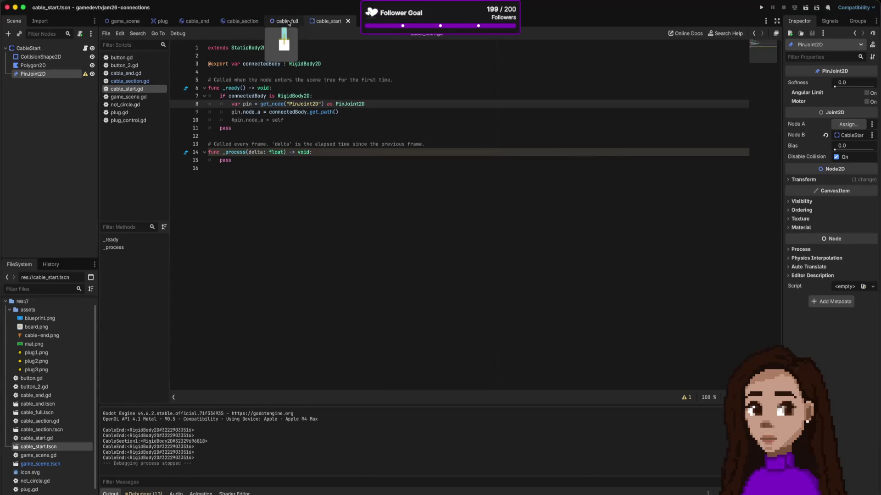
{"action": "left_click", "coordinate": [287, 22]}
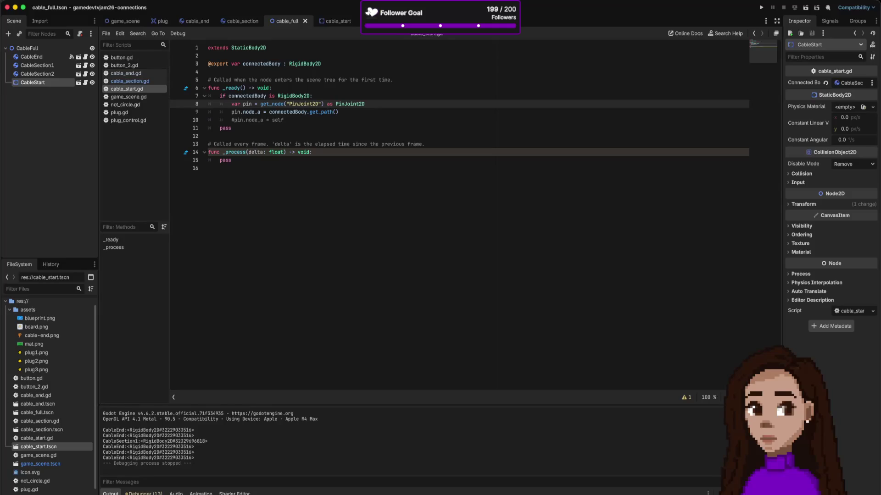
{"action": "left_click", "coordinate": [761, 8]}
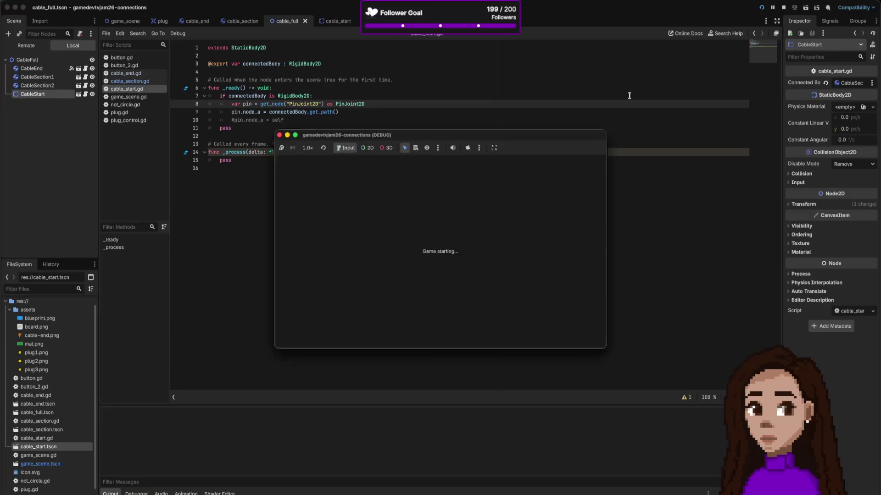
Pull the orange cable end around in the running game, then stop the debug run
{"action": "mouse_move", "coordinate": [324, 290]}
{"action": "left_mouse_down"}
{"action": "mouse_move", "coordinate": [343, 290]}
{"action": "mouse_move", "coordinate": [298, 276]}
{"action": "mouse_move", "coordinate": [327, 289]}
{"action": "left_mouse_up"}
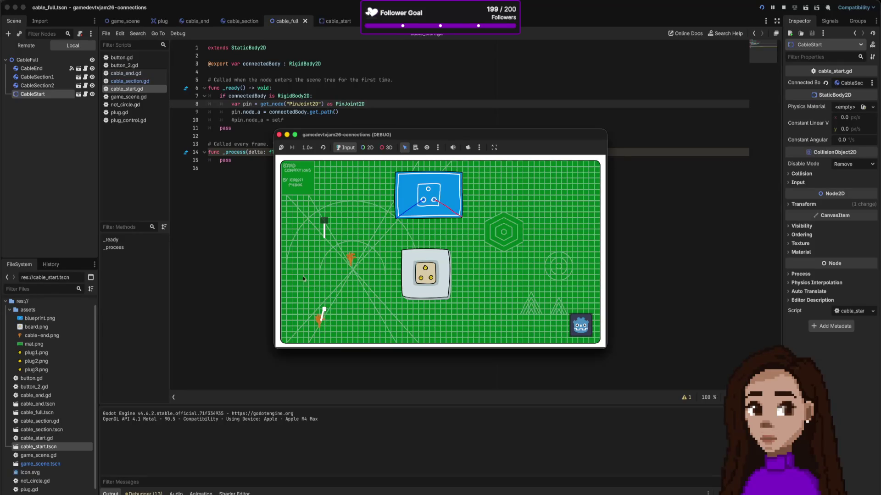
{"action": "mouse_move", "coordinate": [298, 293]}
{"action": "left_mouse_down"}
{"action": "mouse_move", "coordinate": [295, 301]}
{"action": "mouse_move", "coordinate": [312, 285]}
{"action": "left_mouse_up"}
{"action": "left_click", "coordinate": [279, 134]}
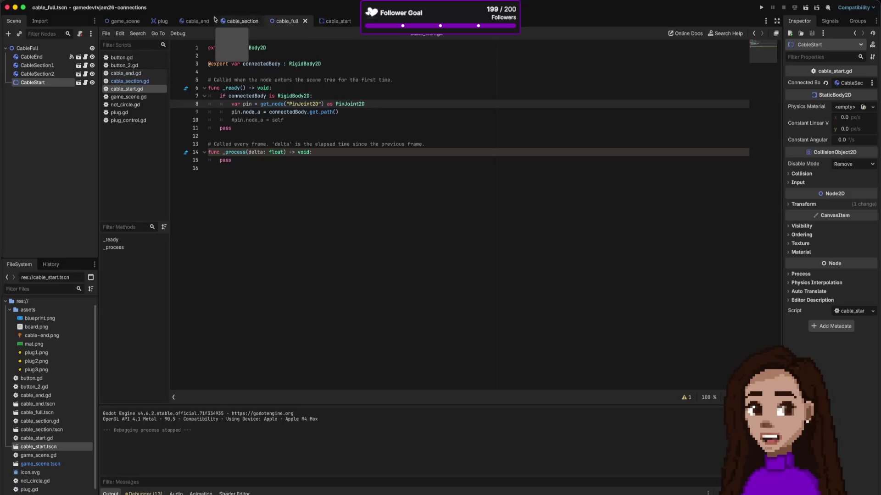
Nudge CableStart down to (-2, 132) in the cable_full scene
{"action": "left_click", "coordinate": [237, 24]}
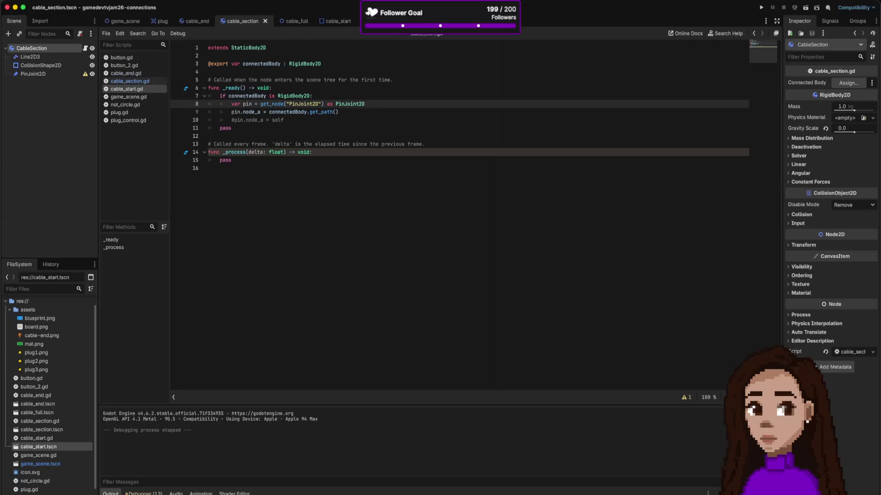
{"action": "key", "text": "ctrl+super+1"}
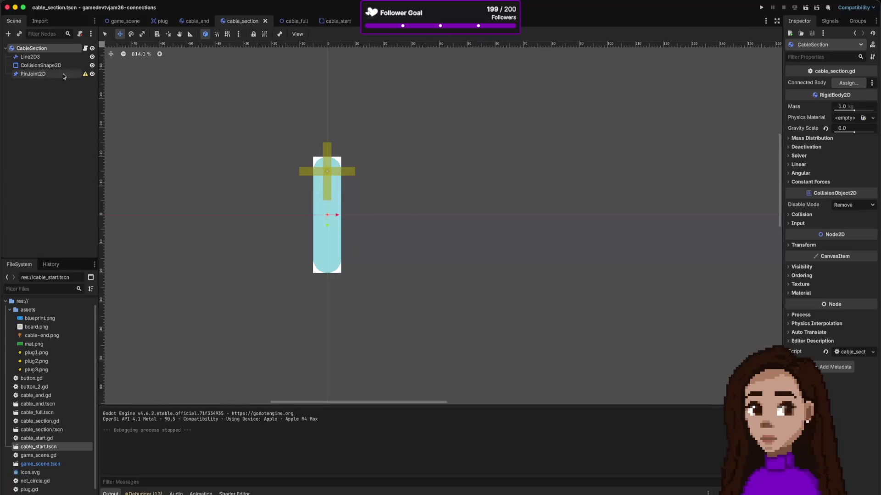
{"action": "left_click", "coordinate": [198, 23]}
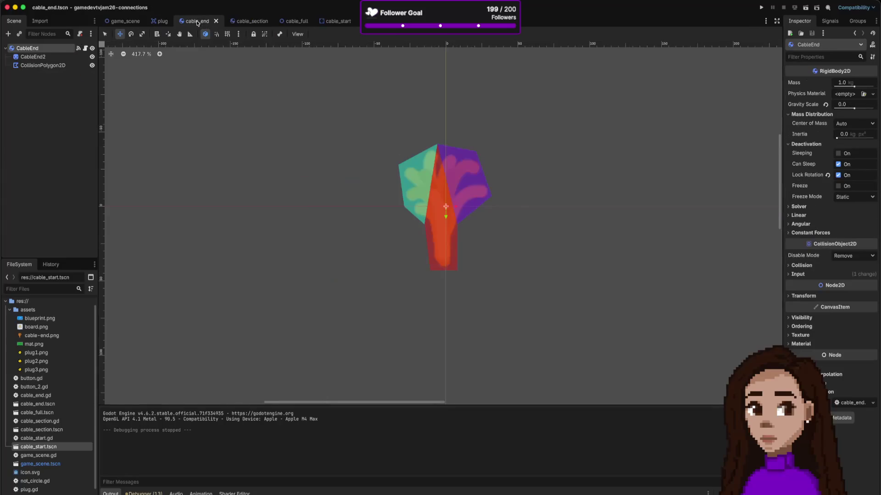
{"action": "left_click", "coordinate": [290, 23]}
{"action": "left_click_drag", "start_coordinate": [466, 208], "coordinate": [466, 216]}
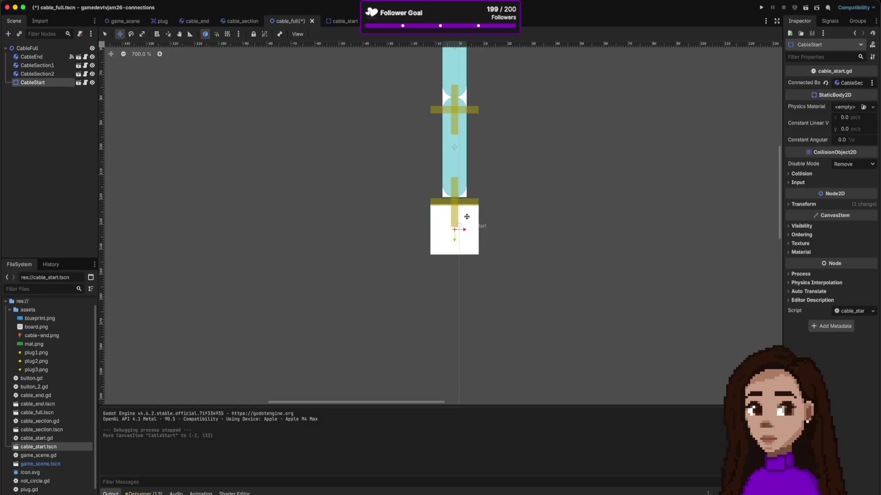
In the cable_start scene, move the PinJoint2D up to (0, -12)
{"action": "left_click", "coordinate": [333, 21]}
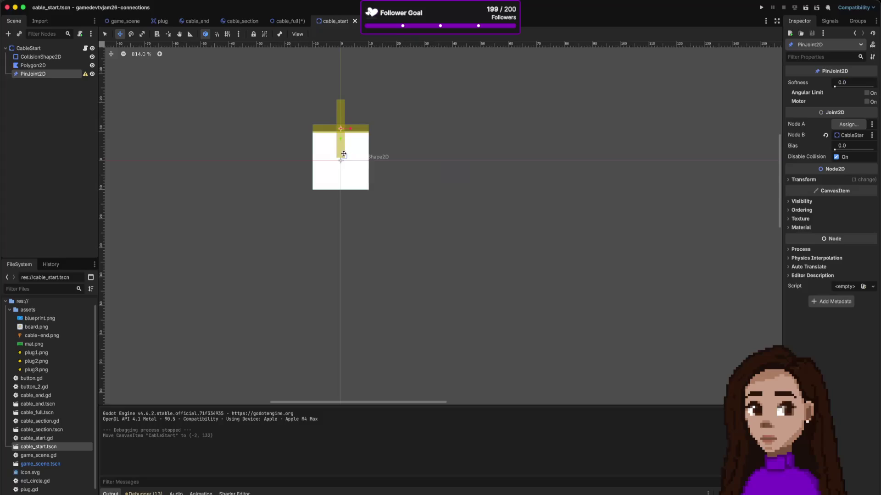
{"action": "left_click_drag", "start_coordinate": [349, 126], "coordinate": [341, 110]}
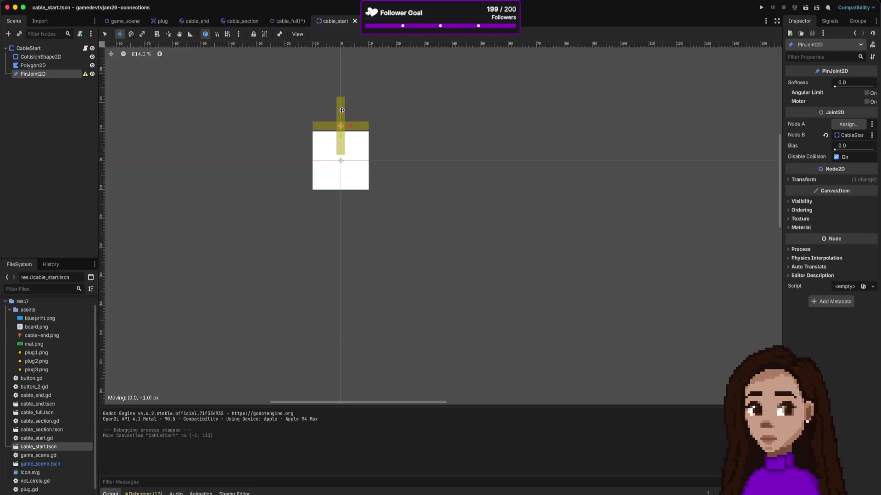
{"action": "left_click_drag", "start_coordinate": [342, 110], "coordinate": [341, 112]}
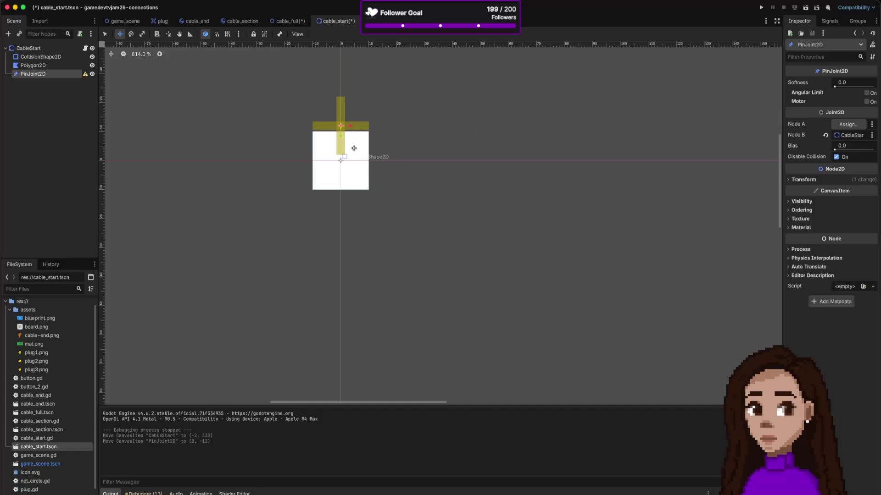
{"action": "left_click", "coordinate": [55, 56]}
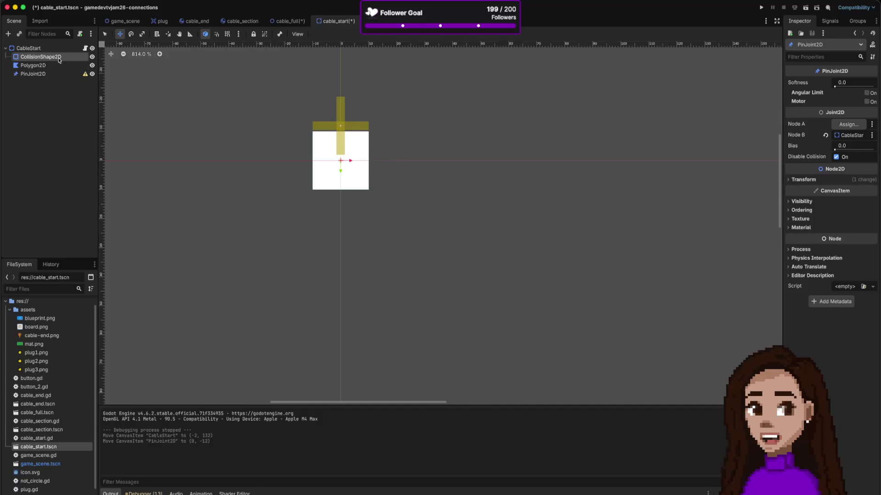
Replace CableStart's rectangle collision shape with a new 10 px radius CircleShape2D
{"action": "left_click", "coordinate": [852, 83]}
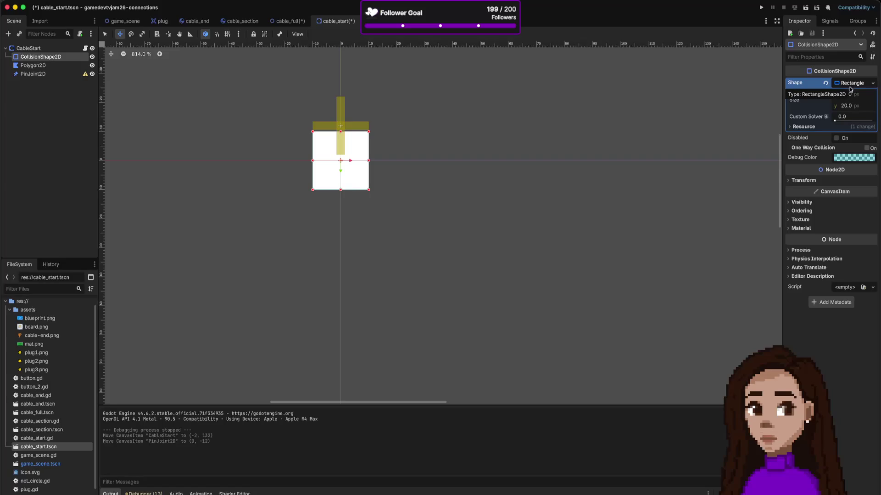
{"action": "left_click", "coordinate": [851, 84]}
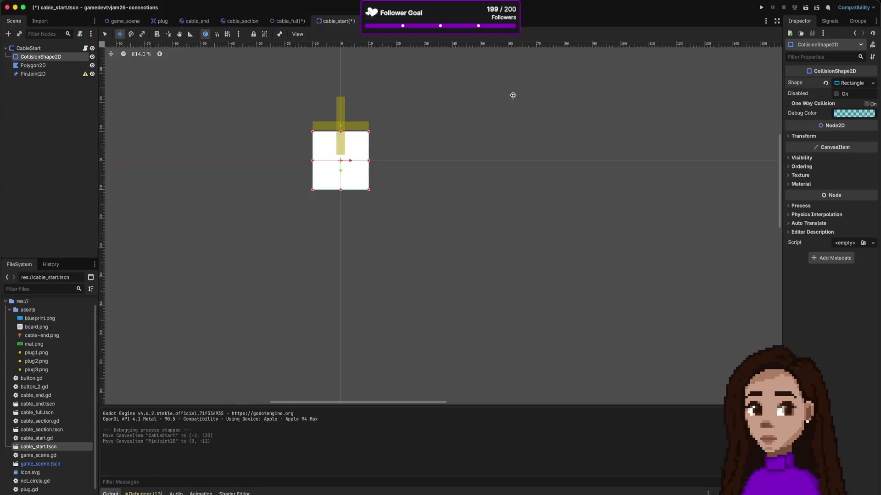
{"action": "left_click", "coordinate": [854, 82]}
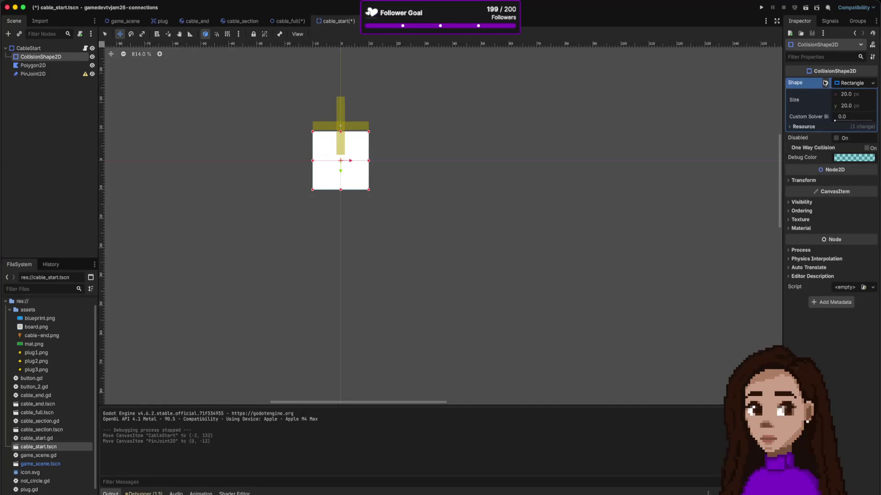
{"action": "left_click", "coordinate": [825, 82]}
{"action": "left_click", "coordinate": [872, 83]}
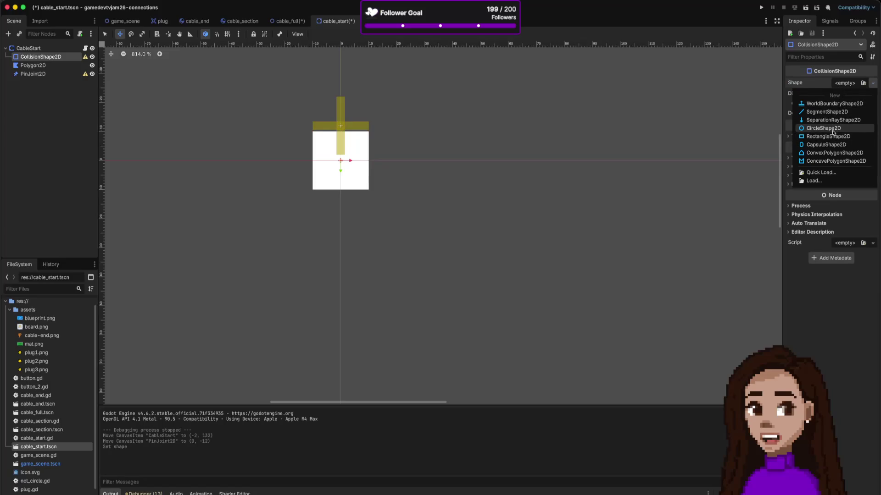
{"action": "left_click", "coordinate": [832, 129]}
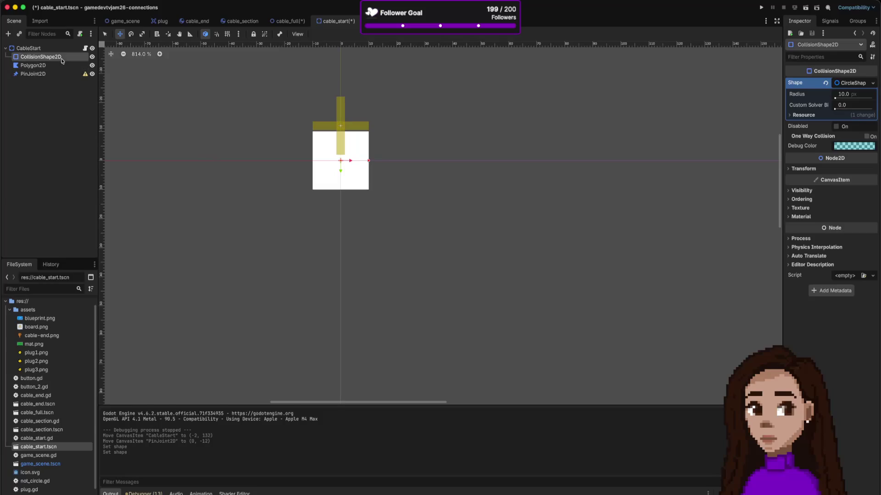
Move CollisionShape2D below PinJoint2D in the tree and delete the Polygon2D node
{"action": "left_click_drag", "start_coordinate": [61, 61], "coordinate": [61, 79]}
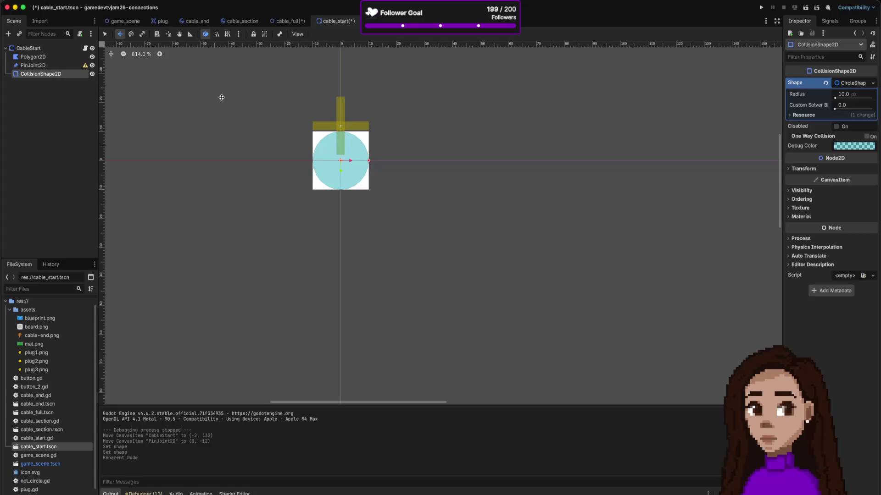
{"action": "left_click", "coordinate": [41, 57]}
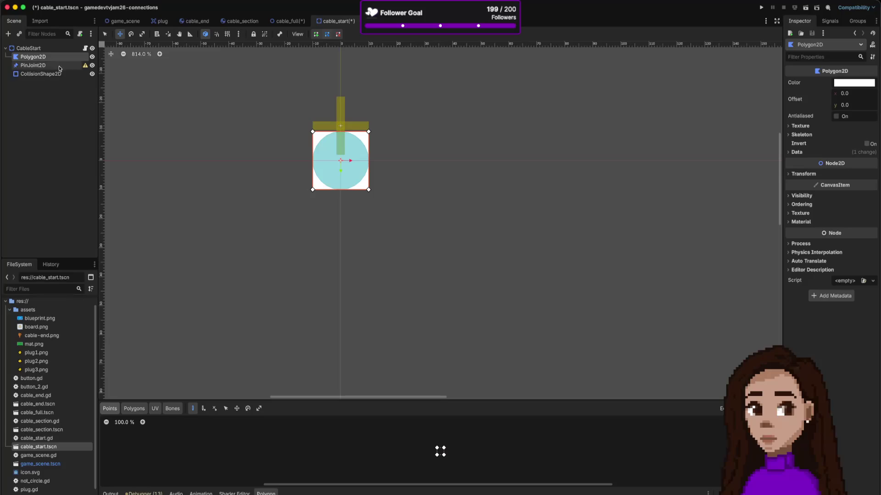
{"action": "key", "text": "Delete"}
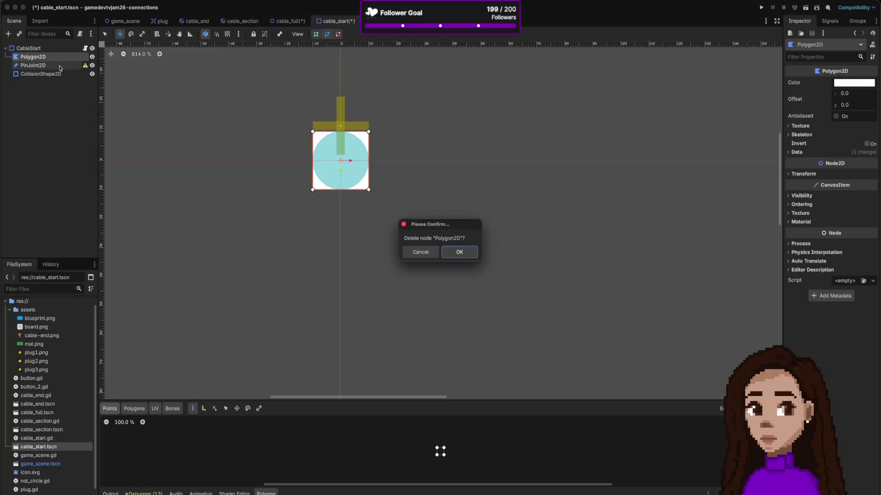
Confirm removing Polygon2D, then search the Add Child Node list for '2d' types under CableStart
{"action": "left_click", "coordinate": [450, 252]}
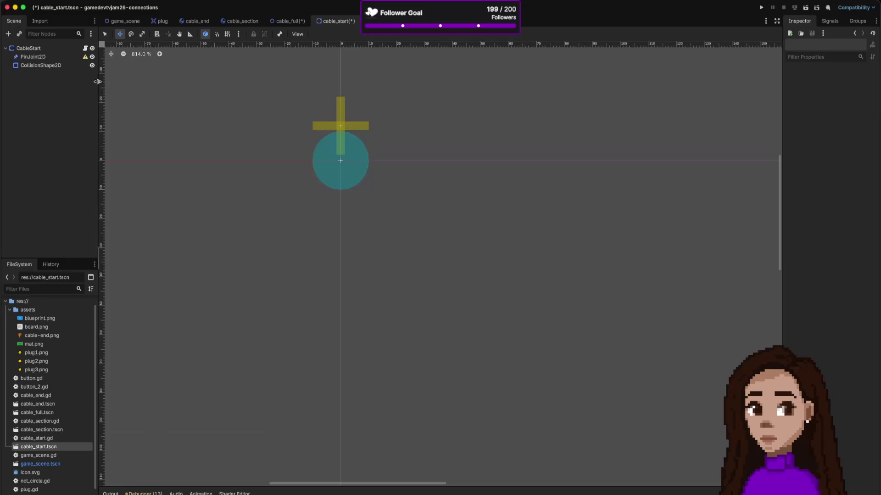
{"action": "left_click", "coordinate": [28, 48]}
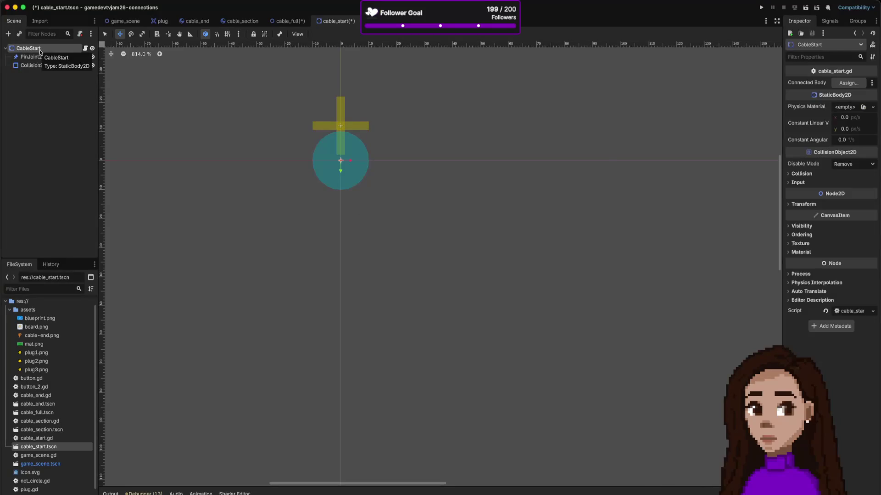
{"action": "key", "text": "ctrl+a"}
{"action": "type", "text": "circ"}
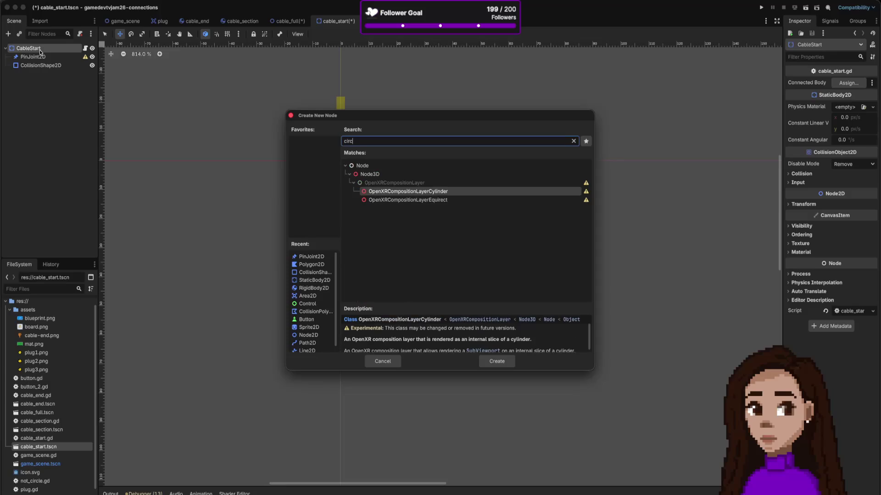
{"action": "key", "text": "BackSpace"}
{"action": "key", "text": "BackSpace"}
{"action": "key", "text": "BackSpace"}
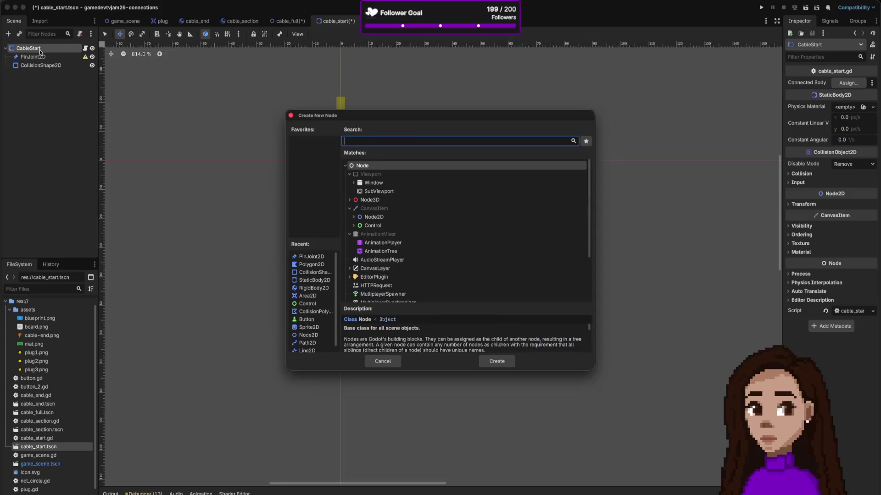
{"action": "type", "text": "2d"}
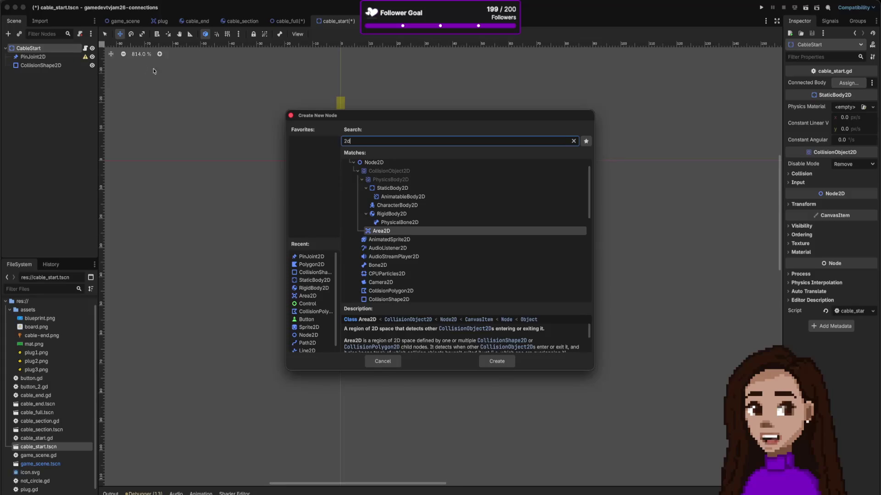
Add a new Polygon2D node as a child of CableStart
{"action": "scroll", "coordinate": [422, 238], "scroll_direction": "down", "scroll_amount": 2}
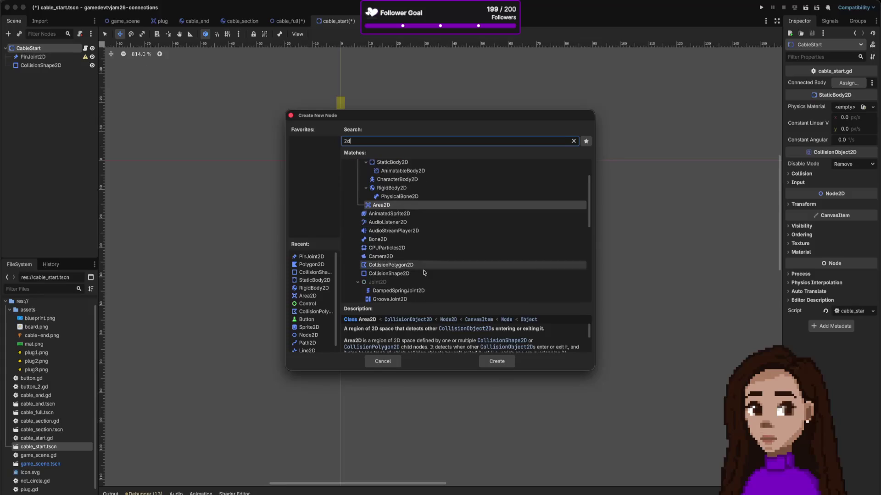
{"action": "scroll", "coordinate": [429, 273], "scroll_direction": "down", "scroll_amount": 4}
{"action": "scroll", "coordinate": [436, 281], "scroll_direction": "down", "scroll_amount": 6}
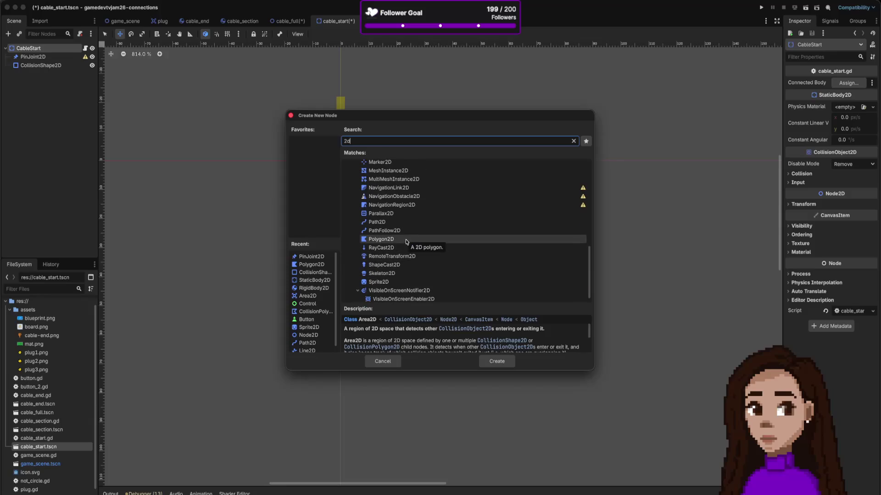
{"action": "scroll", "coordinate": [405, 241], "scroll_direction": "down", "scroll_amount": 1}
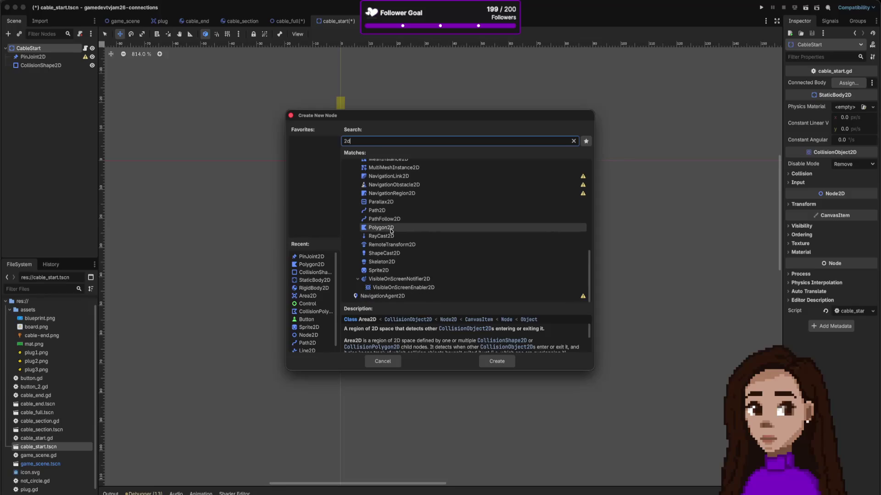
{"action": "left_click", "coordinate": [390, 229]}
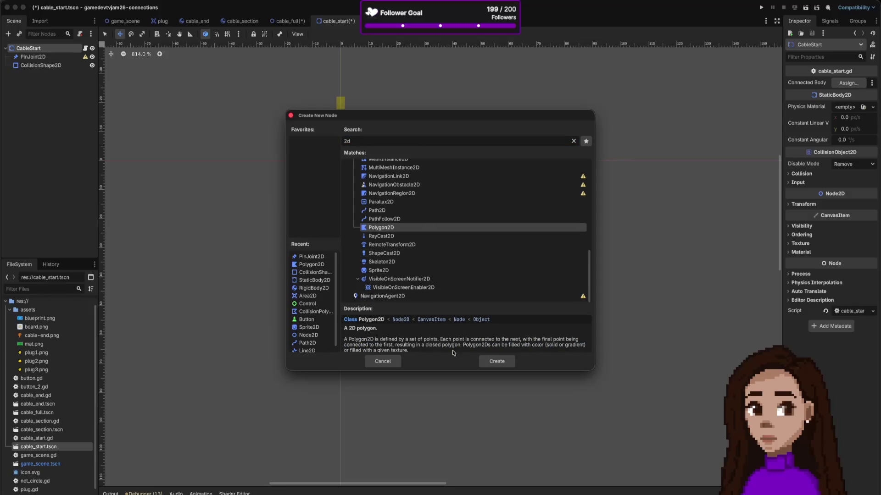
{"action": "scroll", "coordinate": [457, 343], "scroll_direction": "down", "scroll_amount": 1}
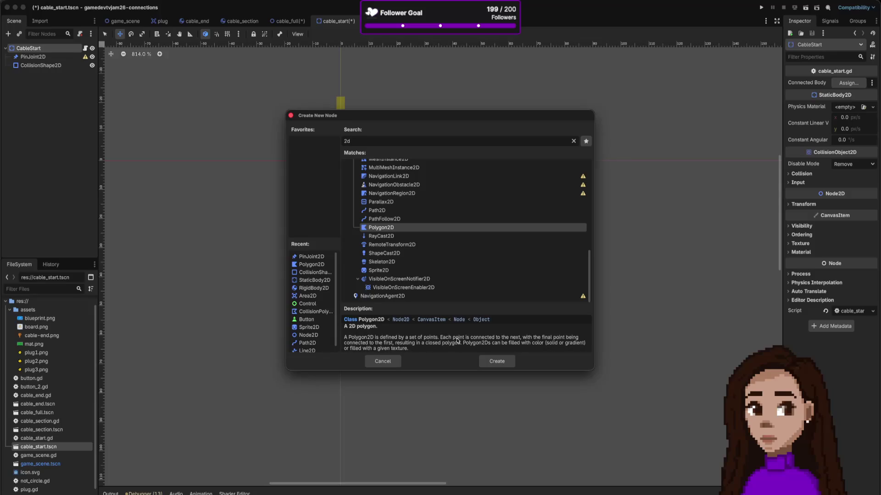
{"action": "scroll", "coordinate": [404, 232], "scroll_direction": "up", "scroll_amount": 2}
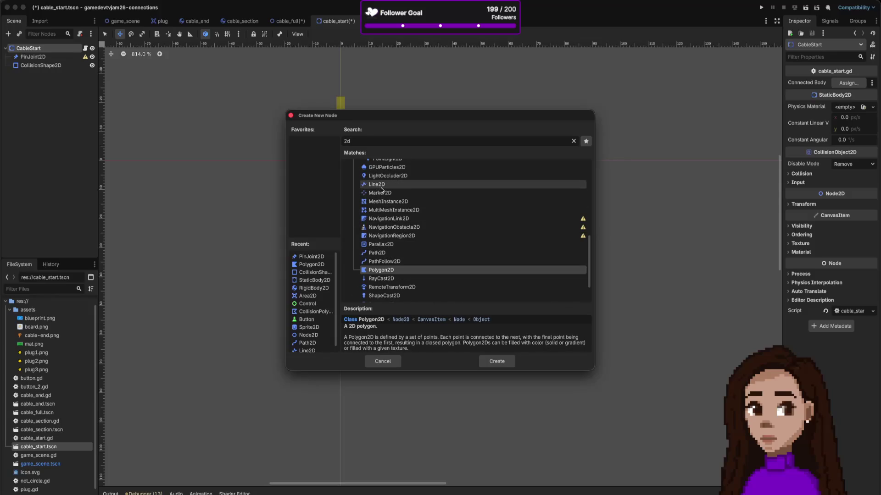
{"action": "scroll", "coordinate": [381, 190], "scroll_direction": "up", "scroll_amount": 5}
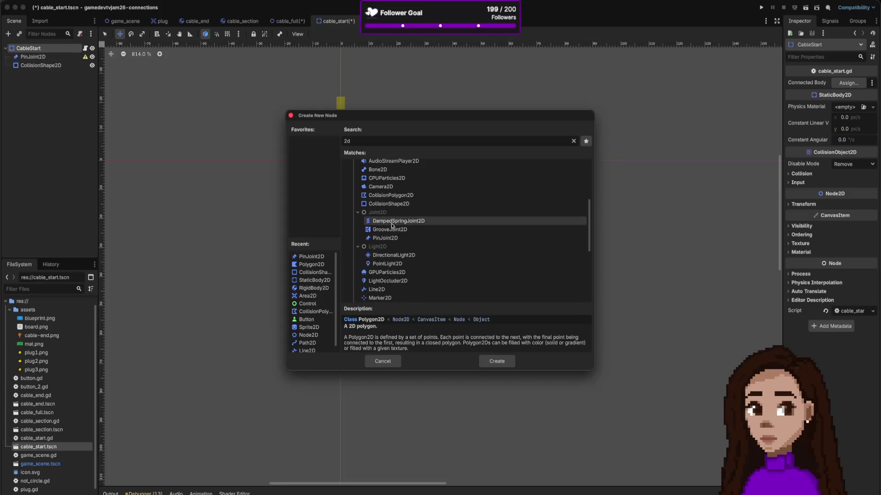
{"action": "scroll", "coordinate": [392, 225], "scroll_direction": "down", "scroll_amount": 6}
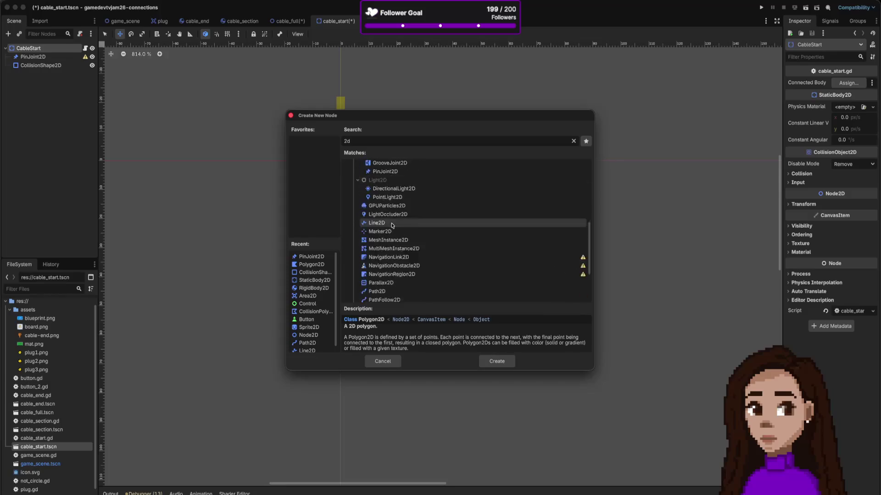
{"action": "double_click", "coordinate": [392, 227]}
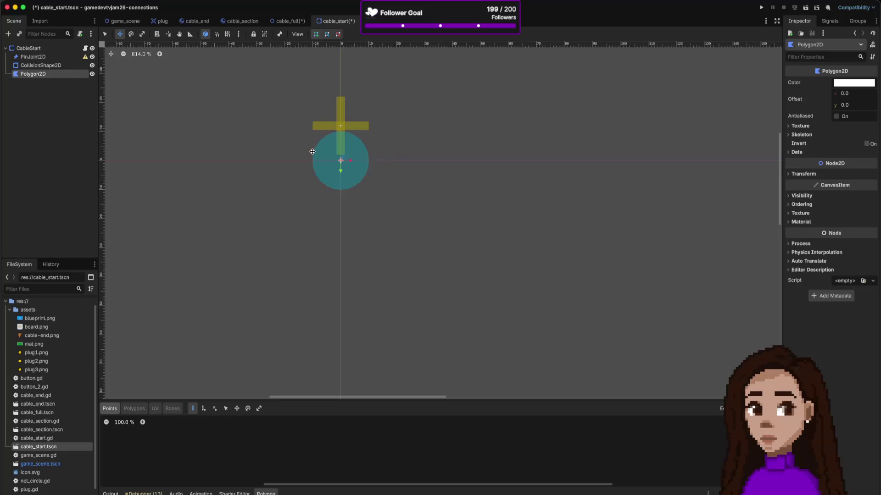
Delete the newly added Polygon2D node again, confirming the removal
{"action": "right_click", "coordinate": [30, 75]}
{"action": "right_click", "coordinate": [30, 75]}
{"action": "right_click", "coordinate": [26, 74]}
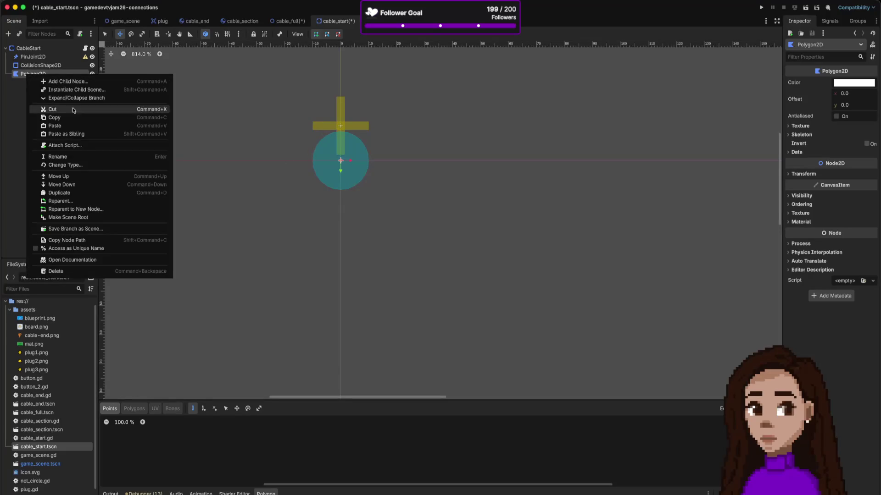
{"action": "left_click", "coordinate": [64, 271]}
{"action": "left_click", "coordinate": [458, 252]}
{"action": "scroll", "coordinate": [117, 105], "scroll_direction": "down", "scroll_amount": 1}
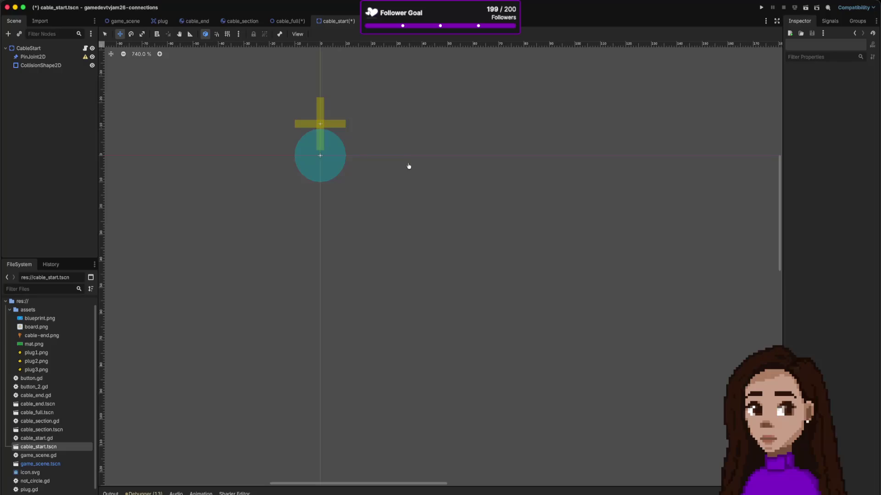
{"action": "key", "text": "super+Tab"}
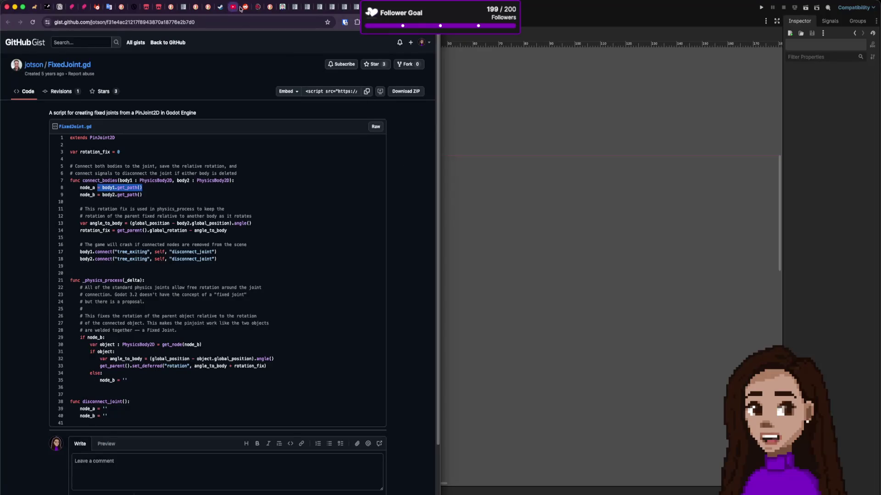
Search DuckDuckGo in a new tab for 'godot add circle'
{"action": "key", "text": "super+t"}
{"action": "type", "text": "g"}
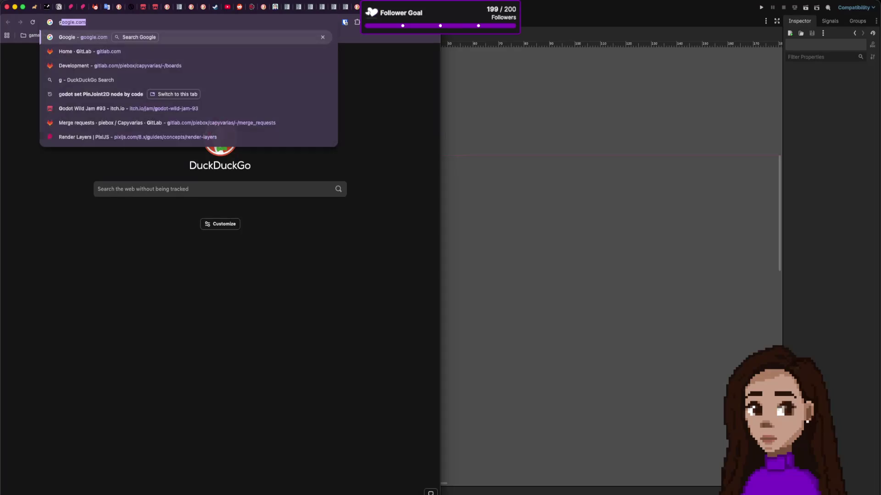
{"action": "type", "text": "odot add c"}
{"action": "type", "text": "ircle"}
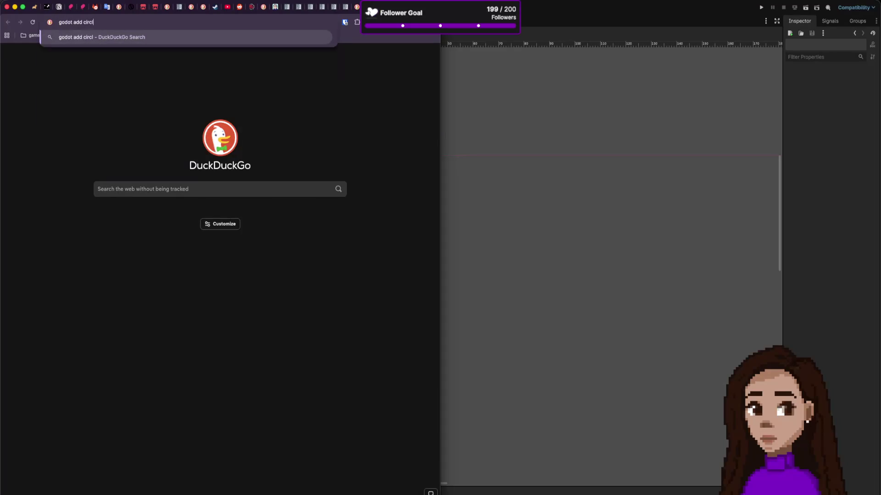
{"action": "key", "text": "Return"}
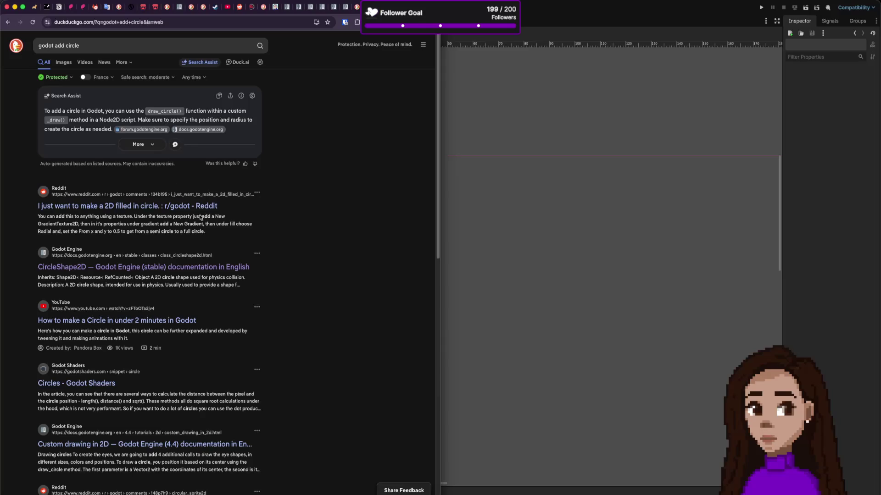
Open the r/godot thread on making a filled 2D circle and read through the comments
{"action": "left_click", "coordinate": [178, 209]}
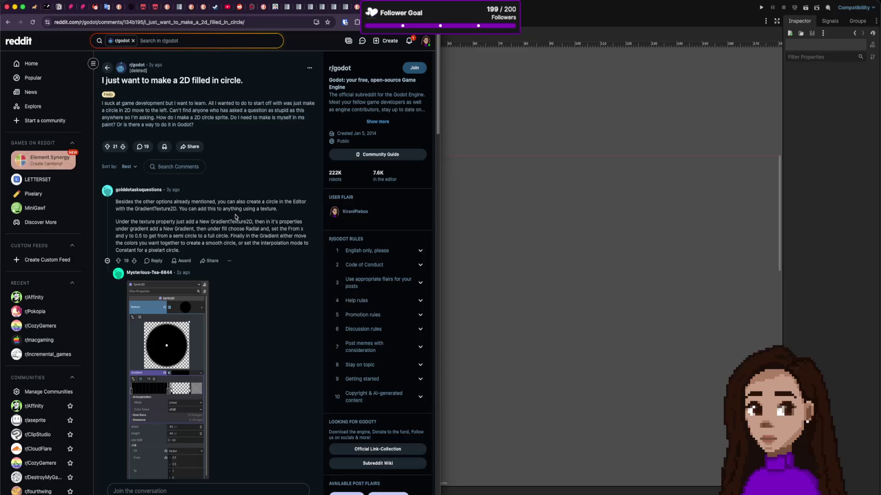
{"action": "scroll", "coordinate": [235, 216], "scroll_direction": "down", "scroll_amount": 5}
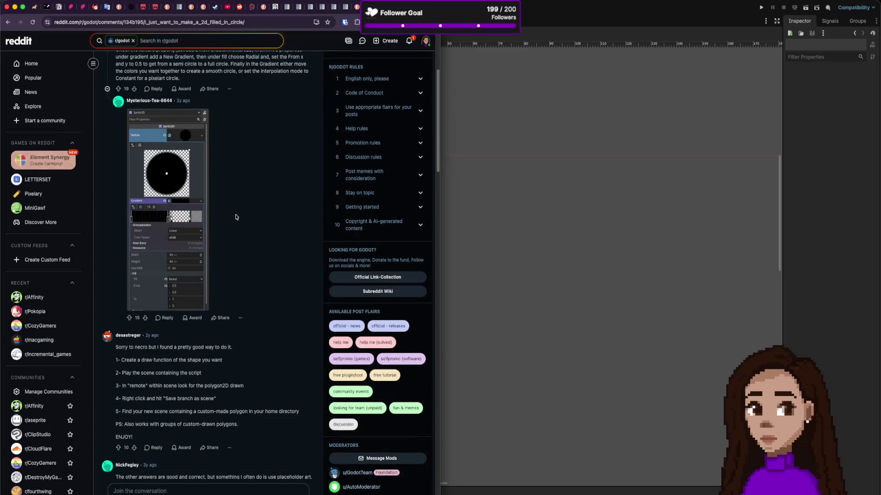
{"action": "scroll", "coordinate": [235, 217], "scroll_direction": "down", "scroll_amount": 1}
{"action": "scroll", "coordinate": [236, 217], "scroll_direction": "down", "scroll_amount": 1}
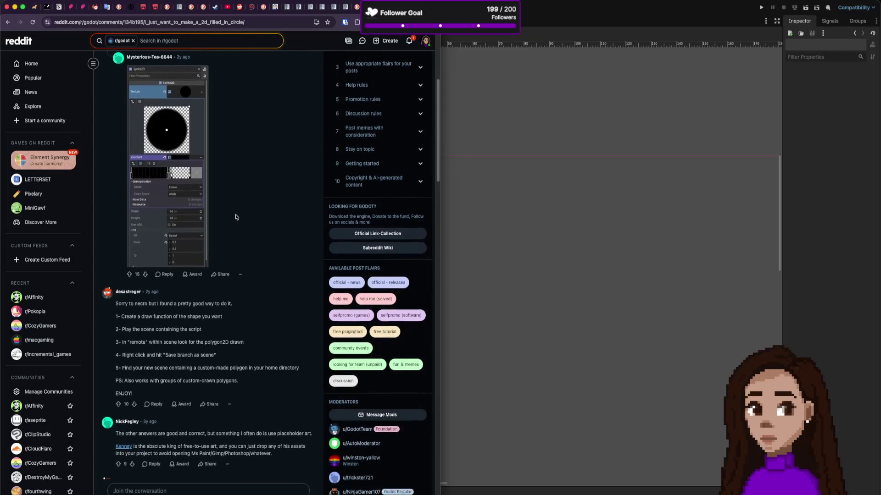
{"action": "scroll", "coordinate": [174, 311], "scroll_direction": "down", "scroll_amount": 2}
{"action": "scroll", "coordinate": [175, 311], "scroll_direction": "down", "scroll_amount": 15}
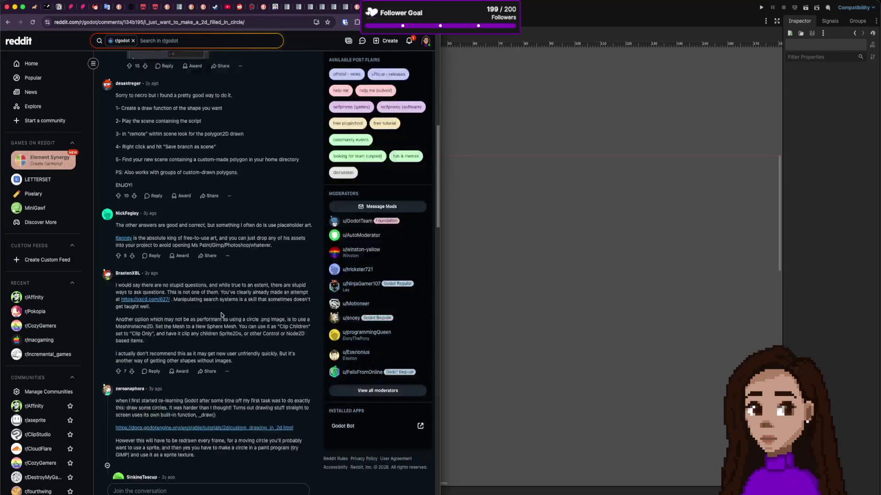
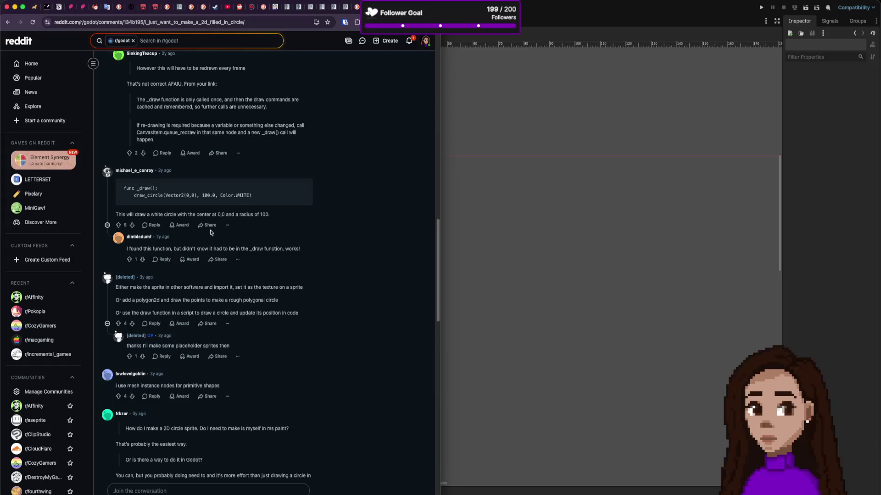
Copy the func _draw() draw_circle snippet from the Reddit comment and return to Godot
{"action": "triple_click", "coordinate": [149, 200]}
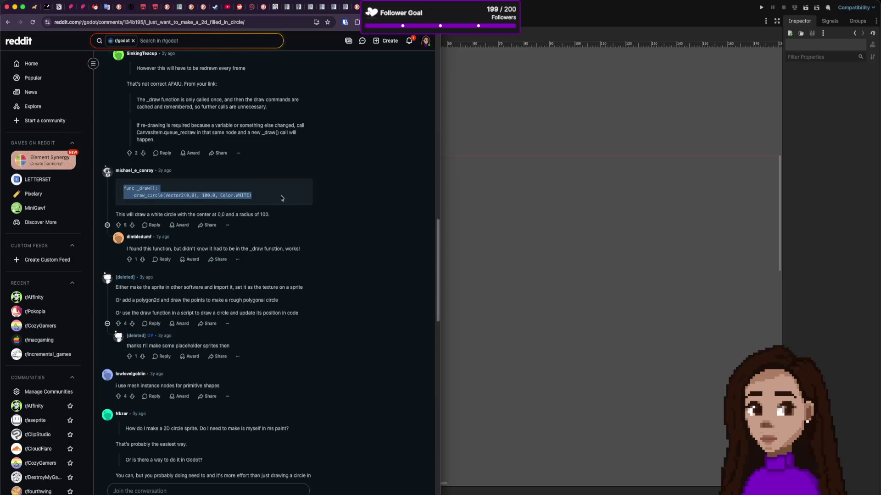
{"action": "key", "text": "super+Tab"}
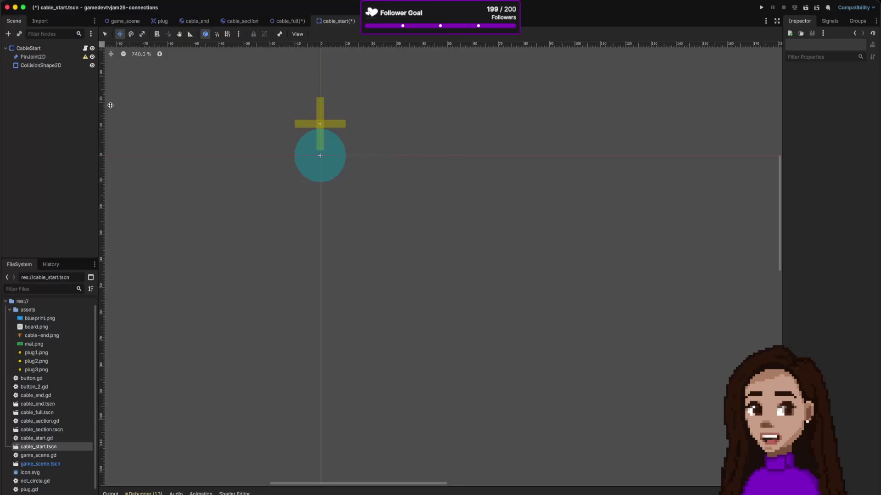
Connect CableStart's draw signal to a new _on_draw method
{"action": "left_click", "coordinate": [52, 50]}
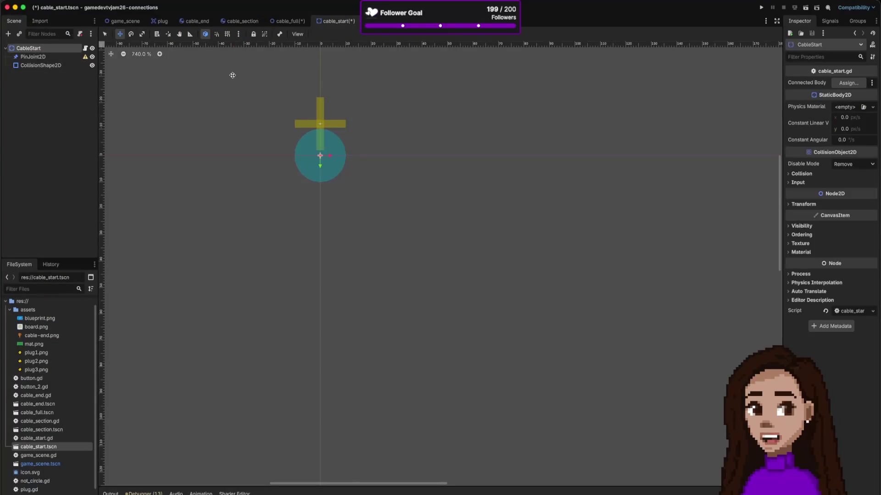
{"action": "left_click", "coordinate": [831, 21]}
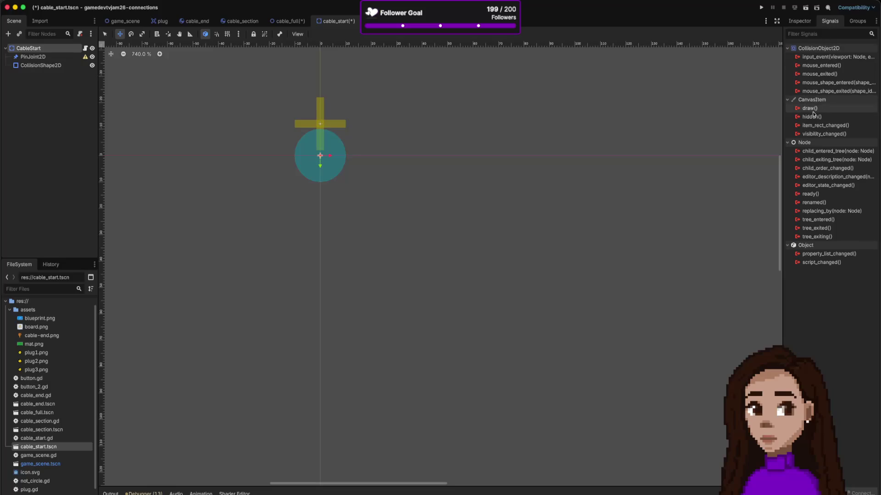
{"action": "mouse_move", "coordinate": [813, 112]}
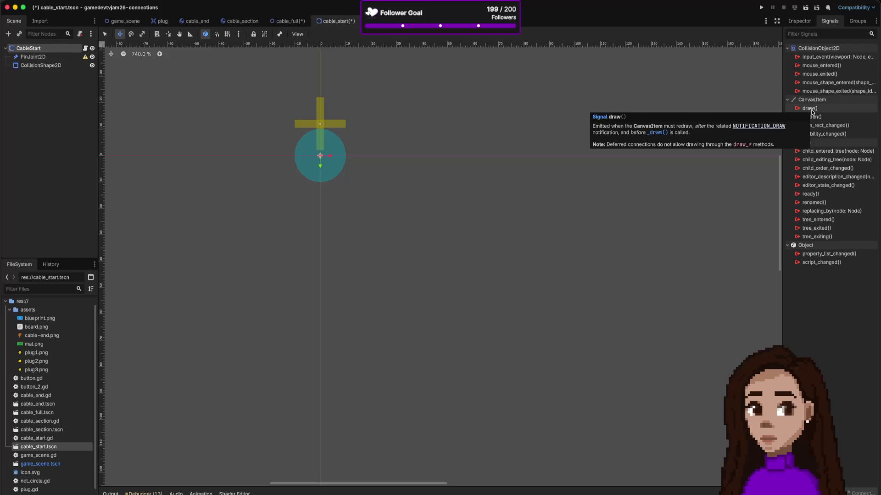
{"action": "double_click", "coordinate": [811, 110]}
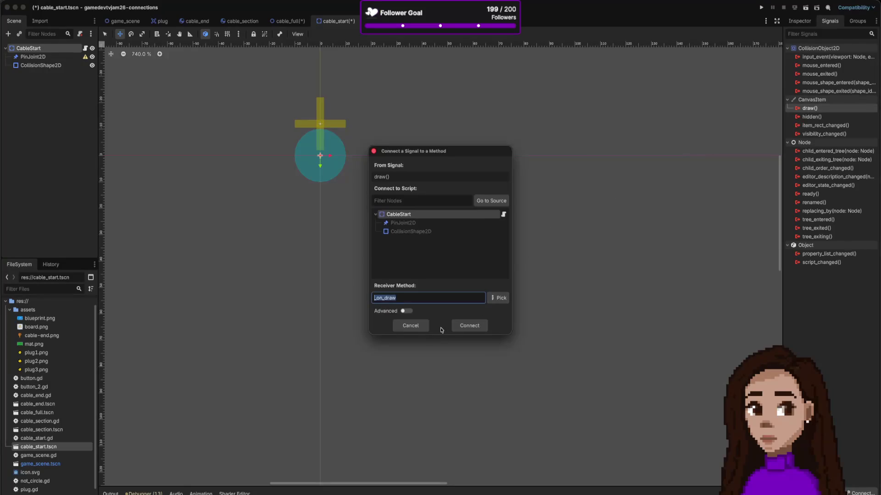
{"action": "left_click", "coordinate": [461, 329]}
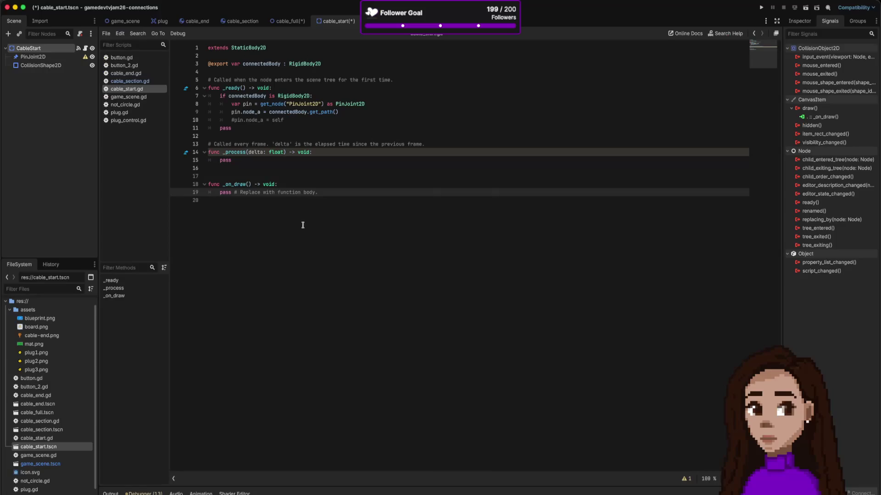
Replace pass with draw_circle(Vector2(0,0), 100.0, Color.WHITE) and save the script
{"action": "key", "text": "shift+End"}
{"action": "key", "text": "ctrl+v"}
{"action": "key", "text": "ctrl+z"}
{"action": "key", "text": "super+Tab"}
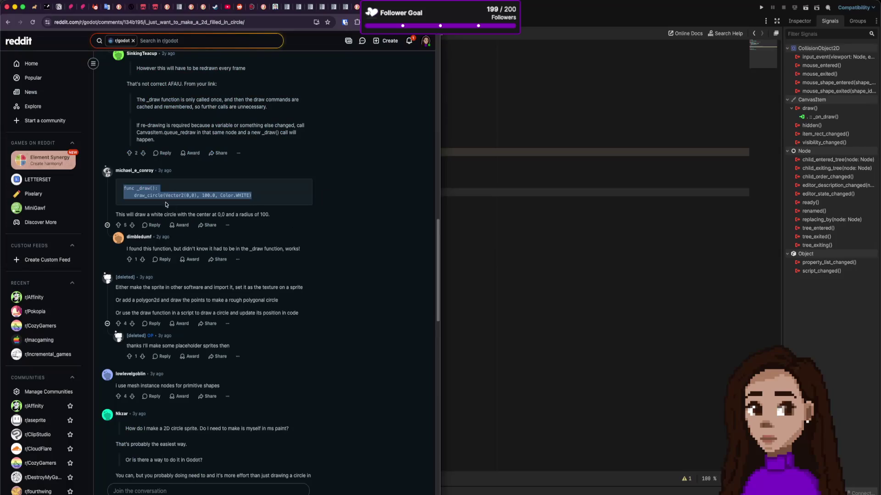
{"action": "left_click_drag", "start_coordinate": [133, 195], "coordinate": [281, 195]}
{"action": "key", "text": "super+Tab"}
{"action": "type", "text": "draw_circle(Vector2(0,0), 100.0, Color.WHITE)"}
{"action": "key", "text": "ctrl+s"}
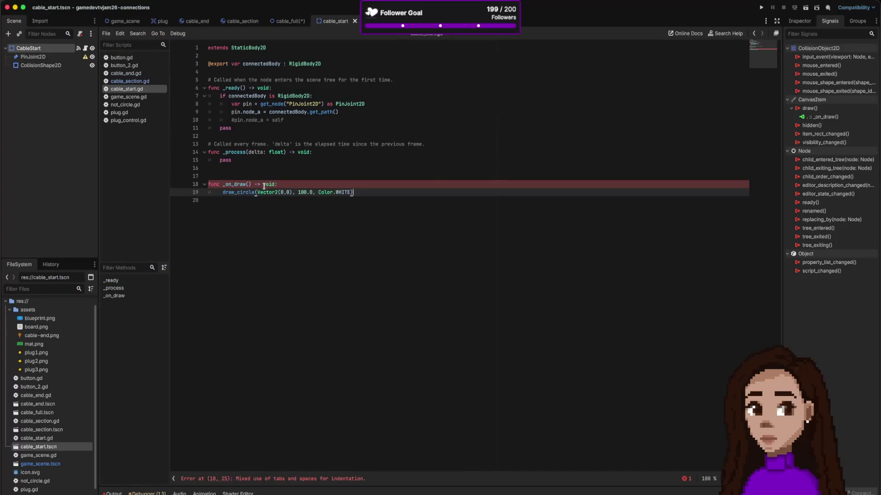
Fix the mixed indentation on line 19 and run the game to see the circle
{"action": "key", "text": "Down"}
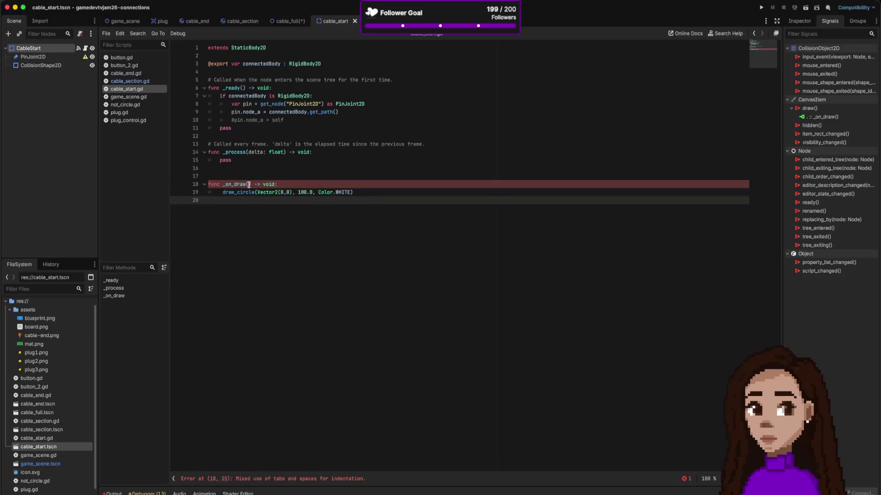
{"action": "left_click_drag", "start_coordinate": [223, 192], "coordinate": [208, 193]}
{"action": "key", "text": "Tab"}
{"action": "key", "text": "BackSpace"}
{"action": "key", "text": "Tab"}
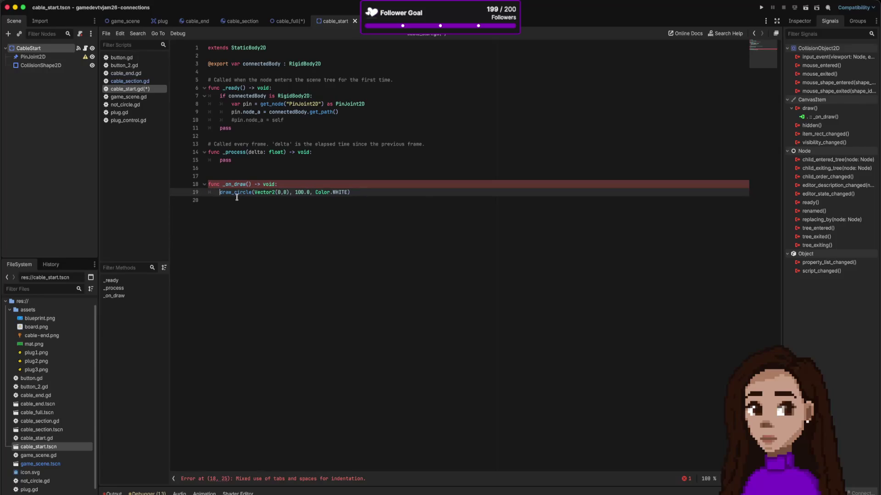
{"action": "left_click", "coordinate": [761, 8]}
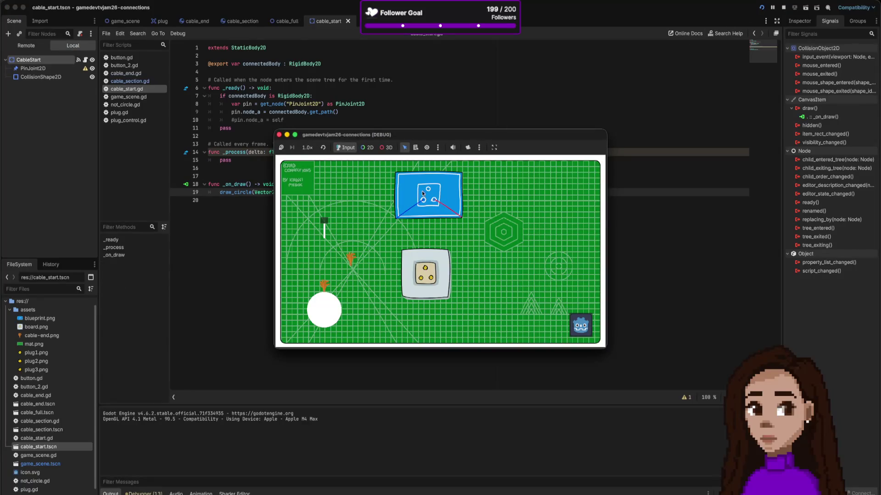
Stop the game, change the circle radius to 10.0, and run it again
{"action": "left_click", "coordinate": [279, 134]}
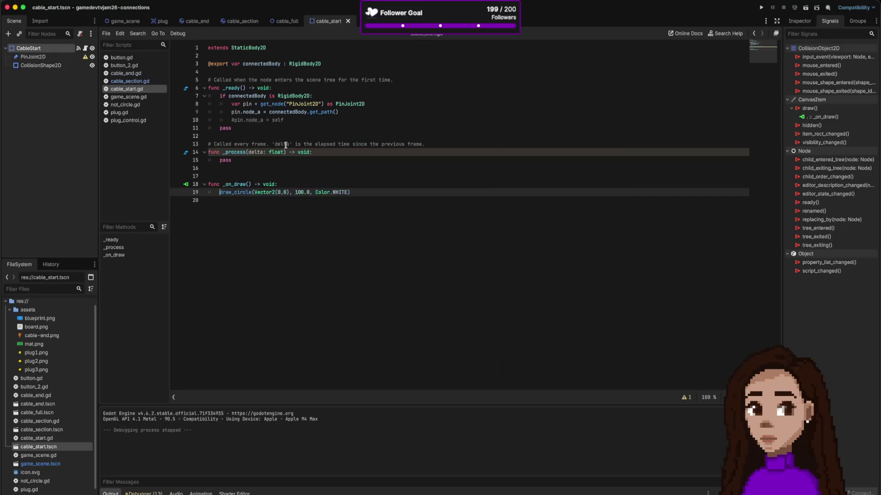
{"action": "key", "text": "Delete"}
{"action": "left_click", "coordinate": [761, 7]}
Drag the orange cable plug around in the game, then stop it and return to game_scene
{"action": "mouse_move", "coordinate": [316, 292]}
{"action": "left_mouse_down"}
{"action": "mouse_move", "coordinate": [331, 288]}
{"action": "mouse_move", "coordinate": [307, 293]}
{"action": "left_mouse_up"}
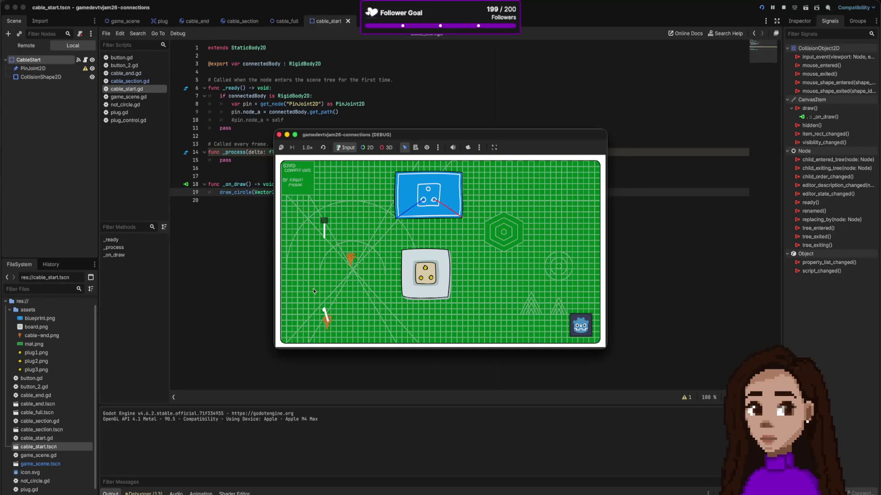
{"action": "mouse_move", "coordinate": [324, 321]}
{"action": "left_mouse_down"}
{"action": "mouse_move", "coordinate": [321, 277]}
{"action": "mouse_move", "coordinate": [307, 276]}
{"action": "mouse_move", "coordinate": [331, 293]}
{"action": "mouse_move", "coordinate": [304, 301]}
{"action": "left_mouse_up"}
{"action": "mouse_move", "coordinate": [328, 320]}
{"action": "left_mouse_down"}
{"action": "mouse_move", "coordinate": [336, 285]}
{"action": "mouse_move", "coordinate": [324, 281]}
{"action": "mouse_move", "coordinate": [342, 284]}
{"action": "mouse_move", "coordinate": [321, 274]}
{"action": "mouse_move", "coordinate": [346, 295]}
{"action": "mouse_move", "coordinate": [317, 317]}
{"action": "mouse_move", "coordinate": [298, 300]}
{"action": "mouse_move", "coordinate": [307, 283]}
{"action": "left_mouse_up"}
{"action": "left_click", "coordinate": [279, 135]}
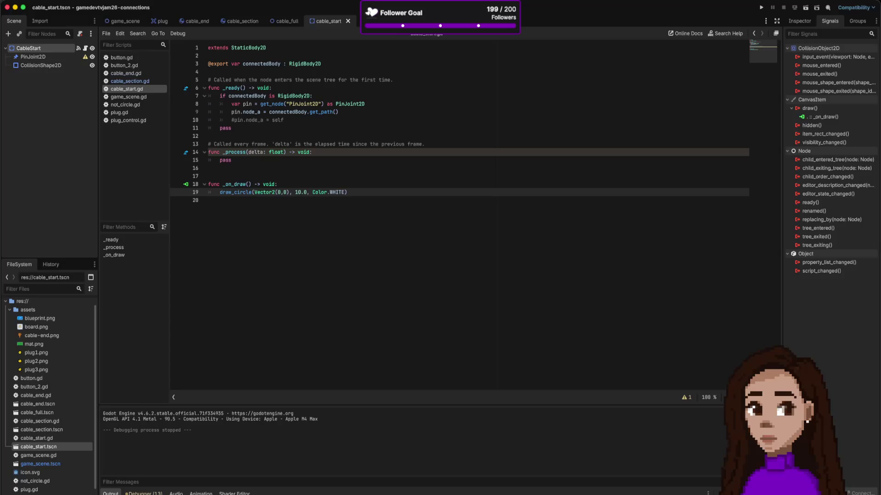
{"action": "left_click", "coordinate": [121, 21]}
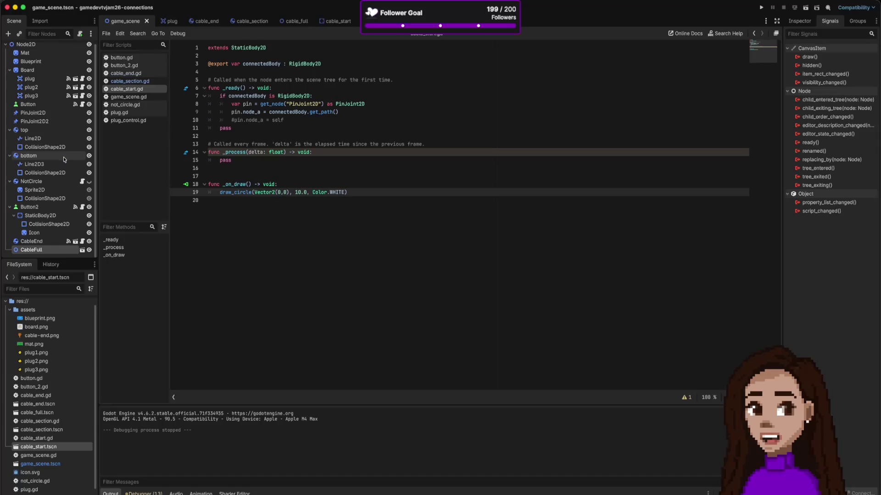
Toggle NotCircle's visibility in game_scene, leaving it hidden
{"action": "left_click", "coordinate": [31, 181]}
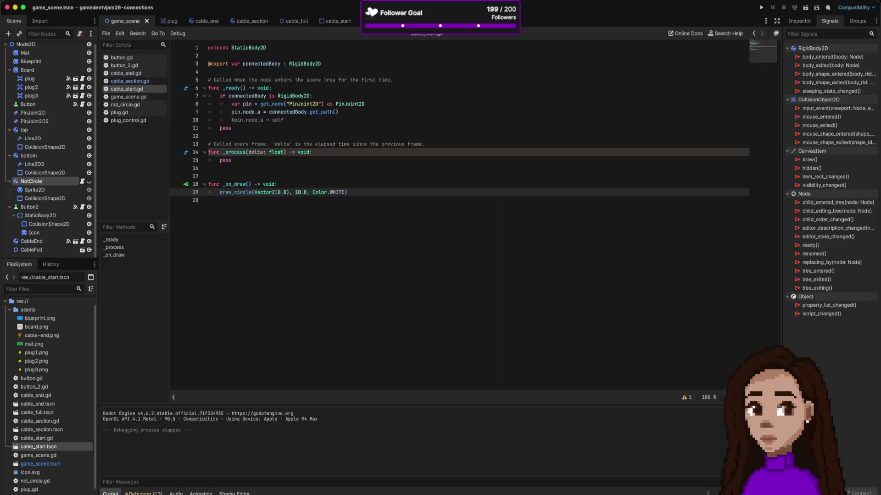
{"action": "key", "text": "alt+1"}
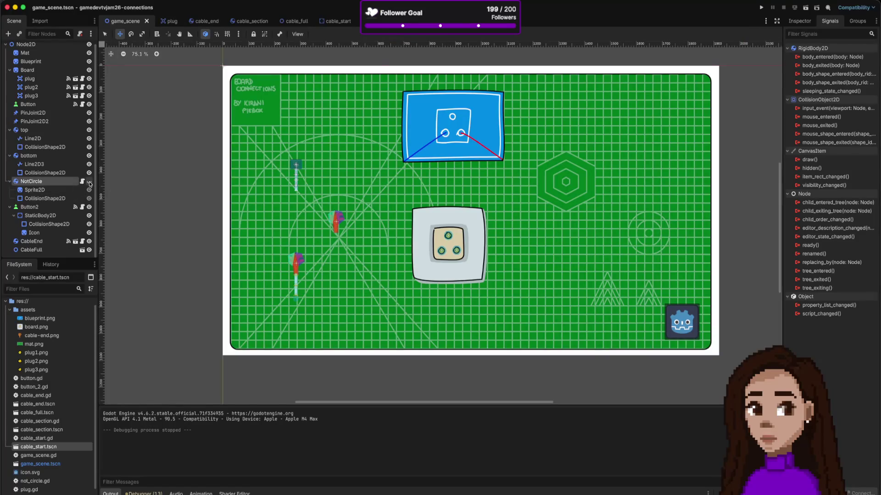
{"action": "left_click", "coordinate": [90, 182]}
{"action": "double_click", "coordinate": [90, 181]}
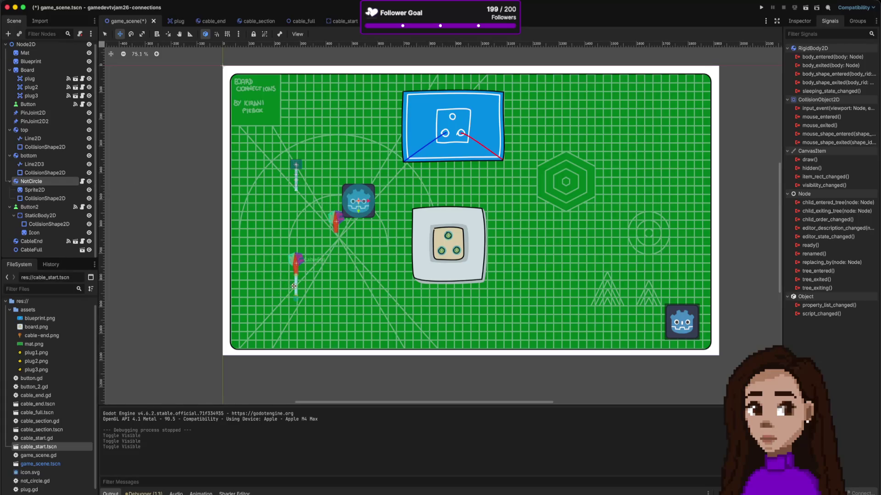
{"action": "left_click", "coordinate": [89, 182]}
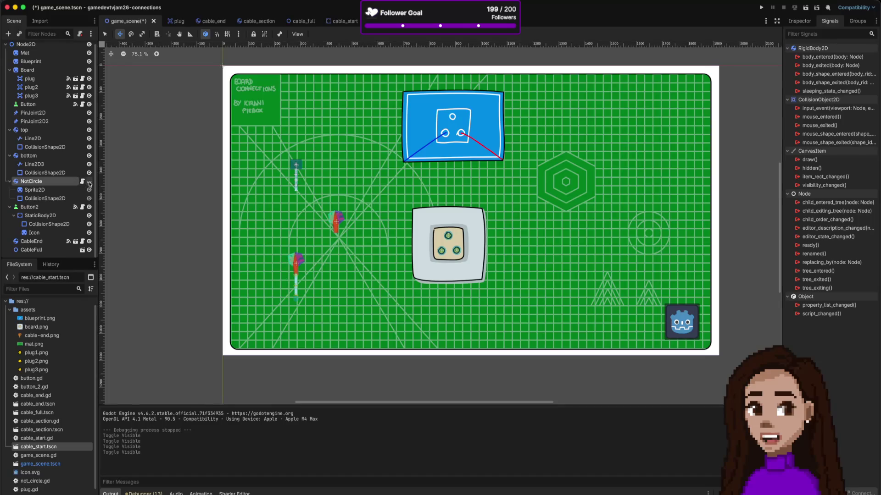
{"action": "scroll", "coordinate": [216, 252], "scroll_direction": "down", "scroll_amount": 1}
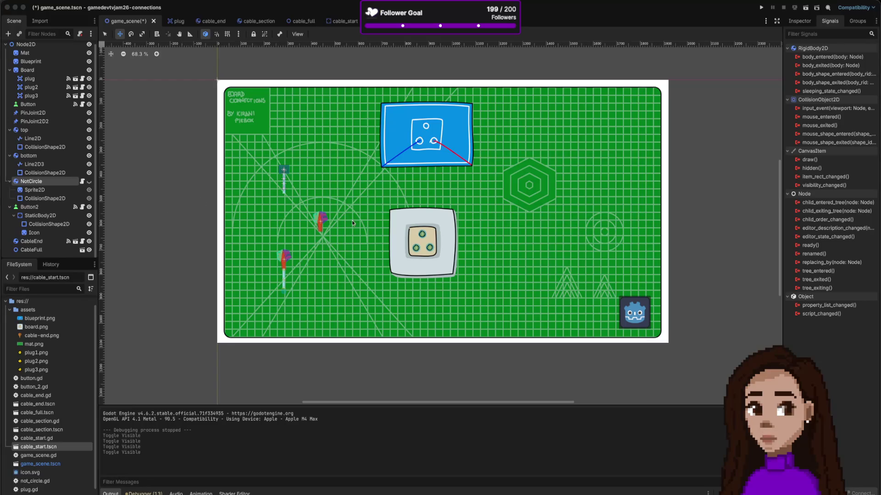
Move the CableFull cable to the upper right beside the hexagon, then save and run
{"action": "left_click", "coordinate": [286, 256]}
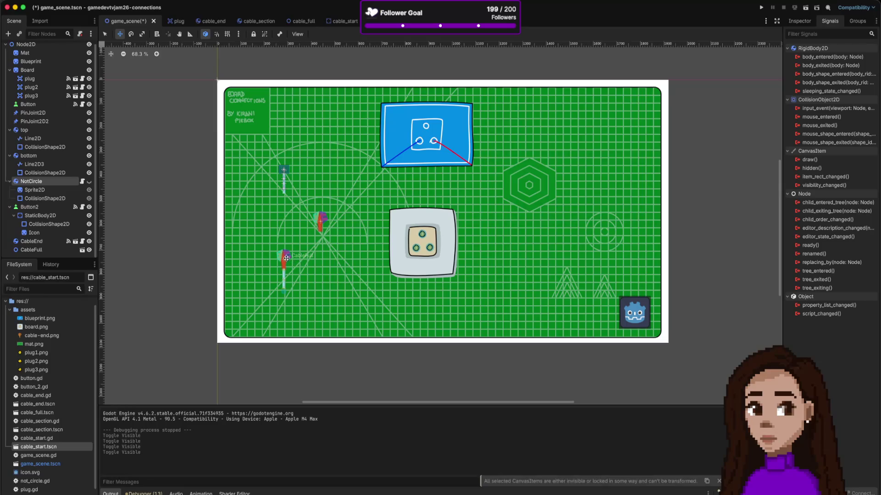
{"action": "left_click", "coordinate": [287, 255]}
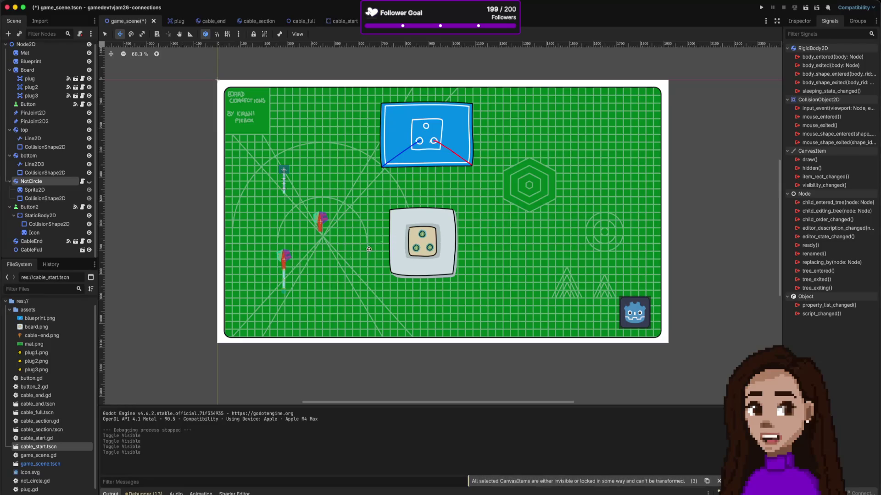
{"action": "left_click", "coordinate": [287, 257]}
{"action": "mouse_move", "coordinate": [288, 259]}
{"action": "left_mouse_down"}
{"action": "mouse_move", "coordinate": [563, 171]}
{"action": "mouse_move", "coordinate": [580, 153]}
{"action": "left_mouse_up"}
{"action": "key", "text": "super+b"}
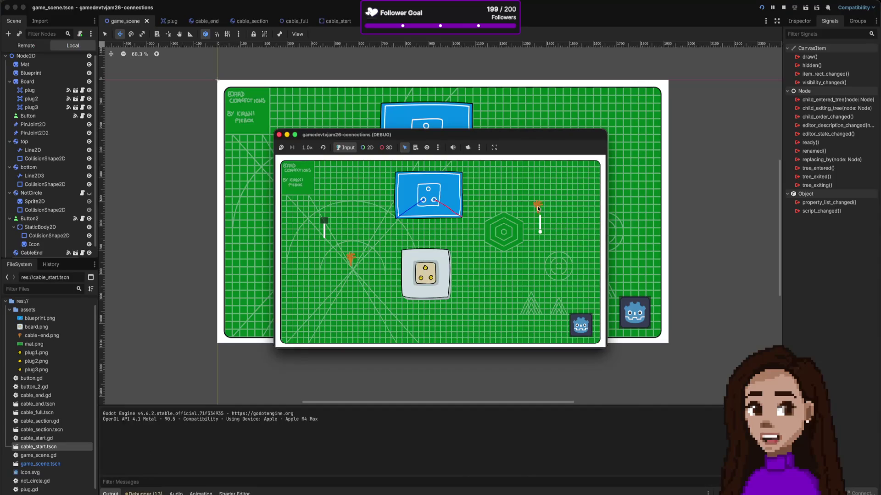
Pull the relocated cable's orange plug in every direction, then stop the game
{"action": "mouse_move", "coordinate": [549, 214]}
{"action": "left_mouse_down"}
{"action": "mouse_move", "coordinate": [516, 218]}
{"action": "mouse_move", "coordinate": [522, 197]}
{"action": "mouse_move", "coordinate": [512, 211]}
{"action": "left_mouse_up"}
{"action": "mouse_move", "coordinate": [519, 224]}
{"action": "left_mouse_down"}
{"action": "mouse_move", "coordinate": [522, 206]}
{"action": "mouse_move", "coordinate": [563, 197]}
{"action": "left_mouse_up"}
{"action": "mouse_move", "coordinate": [521, 246]}
{"action": "left_mouse_down"}
{"action": "mouse_move", "coordinate": [510, 202]}
{"action": "mouse_move", "coordinate": [507, 211]}
{"action": "mouse_move", "coordinate": [560, 215]}
{"action": "left_mouse_up"}
{"action": "left_click_drag", "start_coordinate": [543, 254], "coordinate": [543, 196]}
{"action": "mouse_move", "coordinate": [574, 229]}
{"action": "left_mouse_down"}
{"action": "mouse_move", "coordinate": [550, 237]}
{"action": "mouse_move", "coordinate": [542, 225]}
{"action": "left_mouse_up"}
{"action": "left_click_drag", "start_coordinate": [531, 204], "coordinate": [525, 214]}
{"action": "left_click_drag", "start_coordinate": [556, 207], "coordinate": [550, 211]}
{"action": "mouse_move", "coordinate": [544, 228]}
{"action": "left_mouse_down"}
{"action": "mouse_move", "coordinate": [572, 236]}
{"action": "mouse_move", "coordinate": [533, 202]}
{"action": "mouse_move", "coordinate": [531, 261]}
{"action": "left_mouse_up"}
{"action": "mouse_move", "coordinate": [509, 213]}
{"action": "left_mouse_down"}
{"action": "mouse_move", "coordinate": [518, 196]}
{"action": "mouse_move", "coordinate": [541, 219]}
{"action": "mouse_move", "coordinate": [552, 192]}
{"action": "mouse_move", "coordinate": [537, 205]}
{"action": "left_mouse_up"}
{"action": "left_click_drag", "start_coordinate": [537, 188], "coordinate": [518, 203]}
{"action": "mouse_move", "coordinate": [537, 242]}
{"action": "left_mouse_down"}
{"action": "mouse_move", "coordinate": [542, 225]}
{"action": "mouse_move", "coordinate": [529, 212]}
{"action": "mouse_move", "coordinate": [552, 197]}
{"action": "mouse_move", "coordinate": [587, 227]}
{"action": "left_mouse_up"}
{"action": "mouse_move", "coordinate": [535, 205]}
{"action": "left_mouse_down"}
{"action": "mouse_move", "coordinate": [530, 182]}
{"action": "mouse_move", "coordinate": [534, 202]}
{"action": "left_mouse_up"}
{"action": "left_click", "coordinate": [279, 134]}
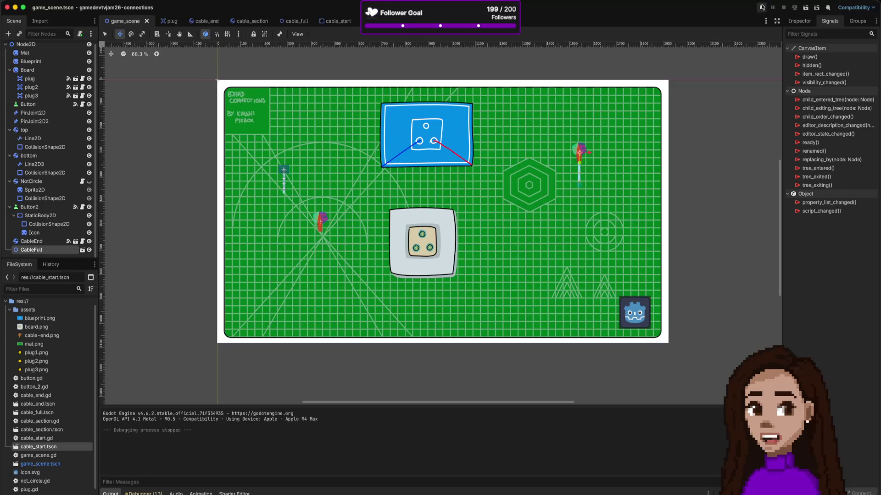
{"action": "left_click", "coordinate": [761, 7]}
{"action": "mouse_move", "coordinate": [351, 258]}
{"action": "left_mouse_down"}
{"action": "mouse_move", "coordinate": [369, 237]}
{"action": "mouse_move", "coordinate": [369, 218]}
{"action": "mouse_move", "coordinate": [367, 227]}
{"action": "left_mouse_up"}
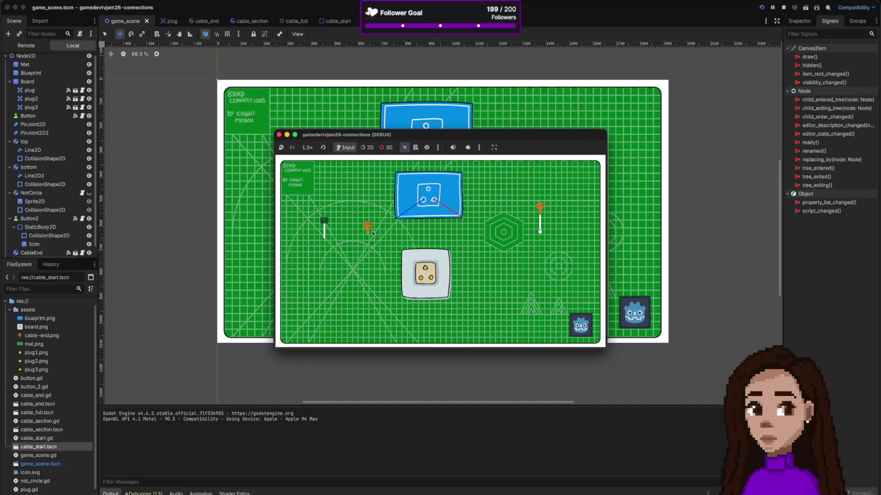
{"action": "left_click", "coordinate": [279, 134]}
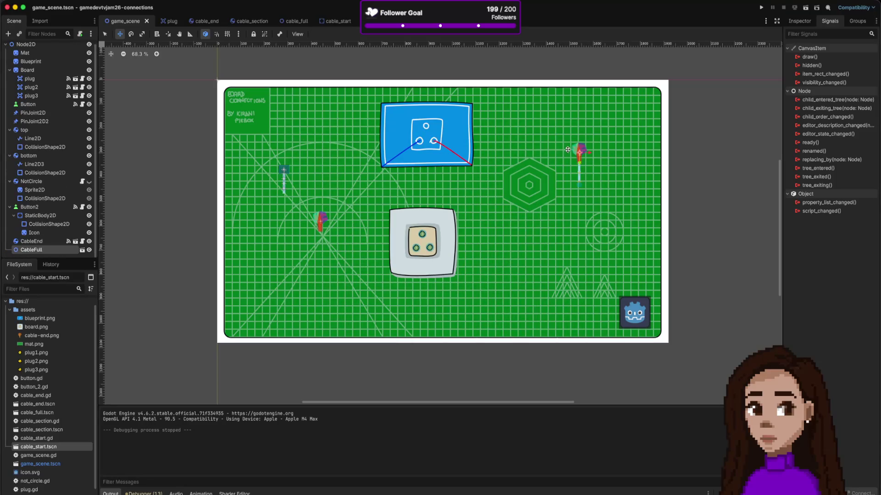
{"action": "scroll", "coordinate": [308, 59], "scroll_direction": "down", "scroll_amount": 1}
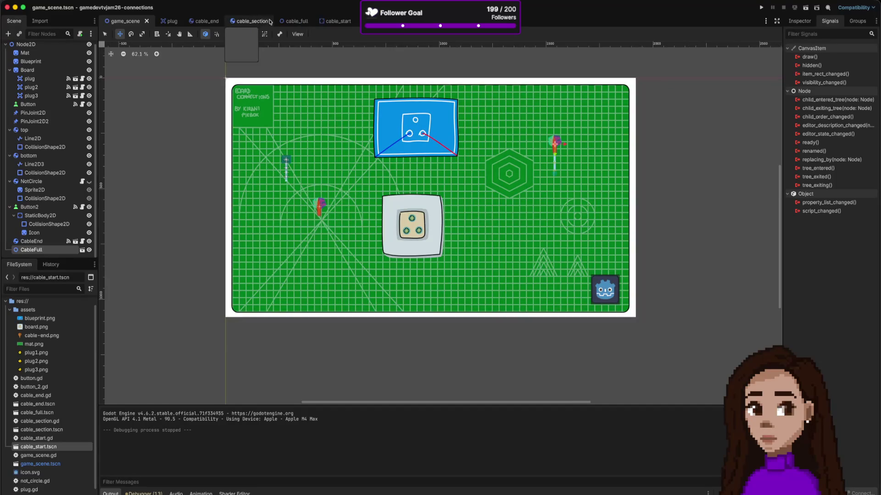
{"action": "left_click", "coordinate": [292, 21]}
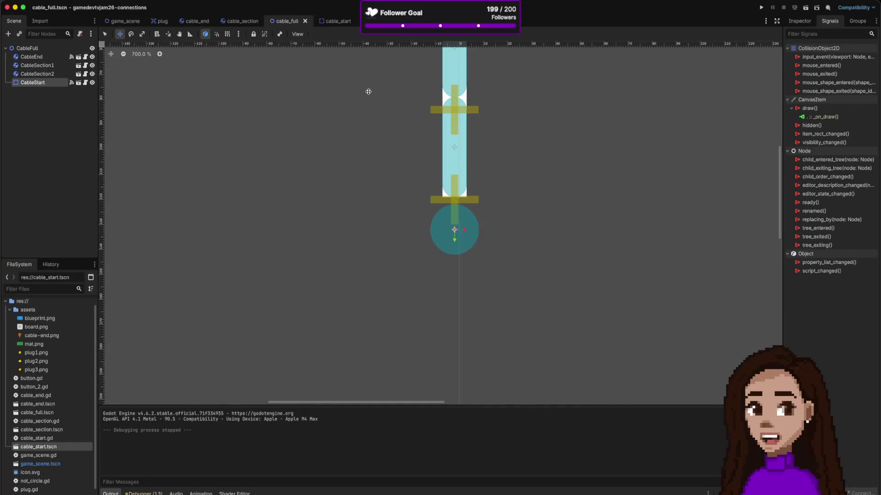
{"action": "scroll", "coordinate": [368, 92], "scroll_direction": "down", "scroll_amount": 3}
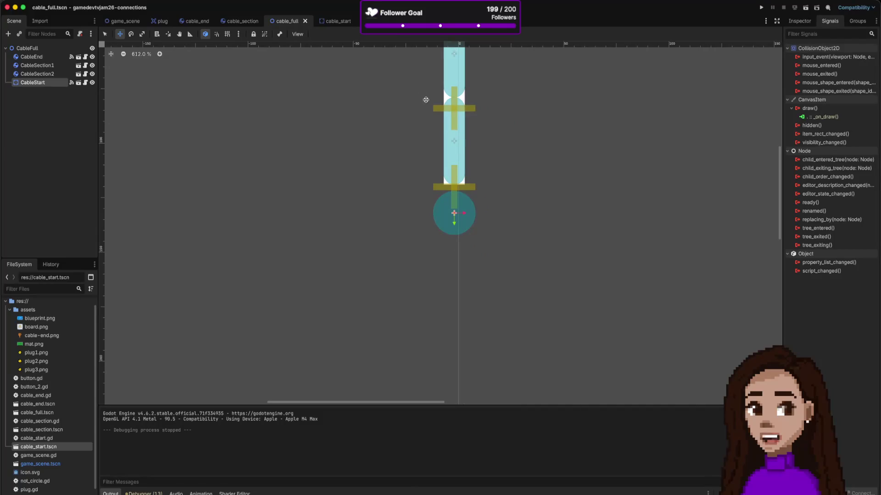
{"action": "scroll", "coordinate": [440, 137], "scroll_direction": "up", "scroll_amount": 8}
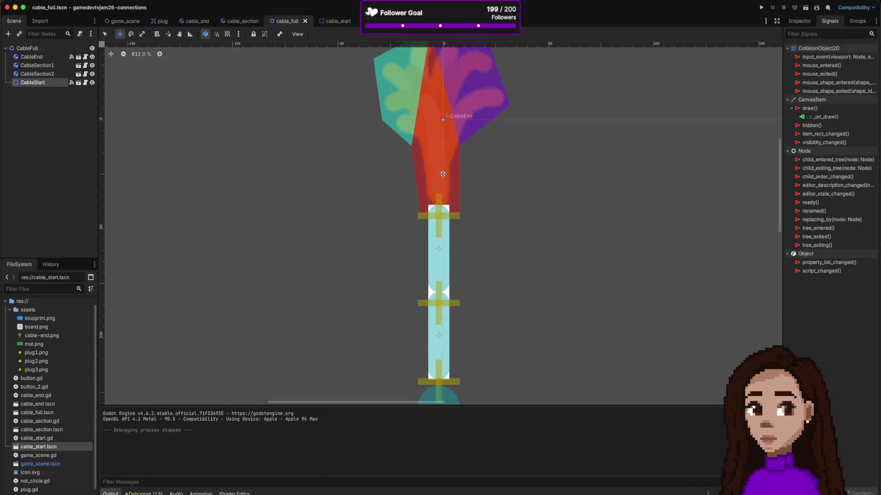
{"action": "scroll", "coordinate": [442, 174], "scroll_direction": "down", "scroll_amount": 5}
{"action": "scroll", "coordinate": [442, 174], "scroll_direction": "up", "scroll_amount": 2}
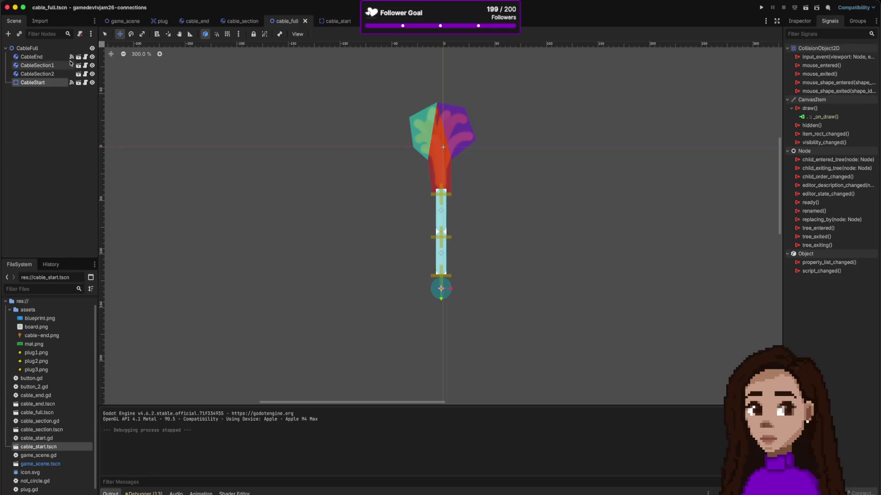
{"action": "left_click", "coordinate": [53, 51]}
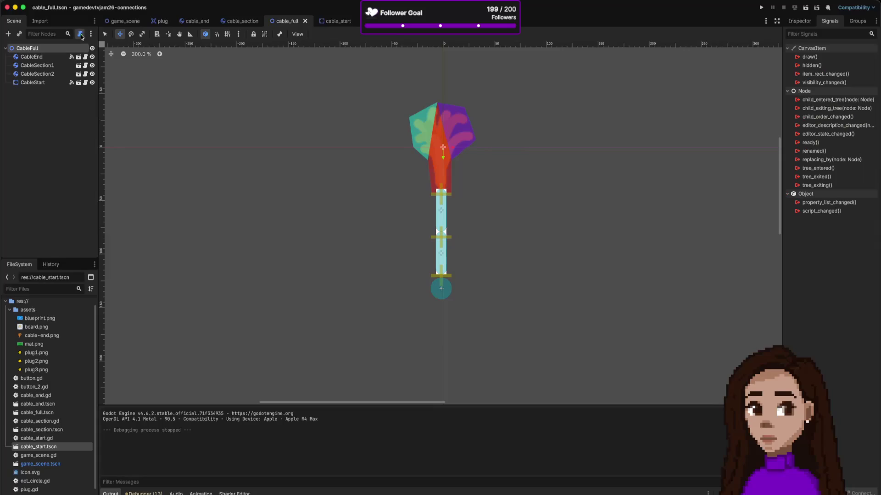
Attach a default-template script res://cable_full.gd to CableFull, save, and switch to the browser
{"action": "left_click", "coordinate": [79, 34]}
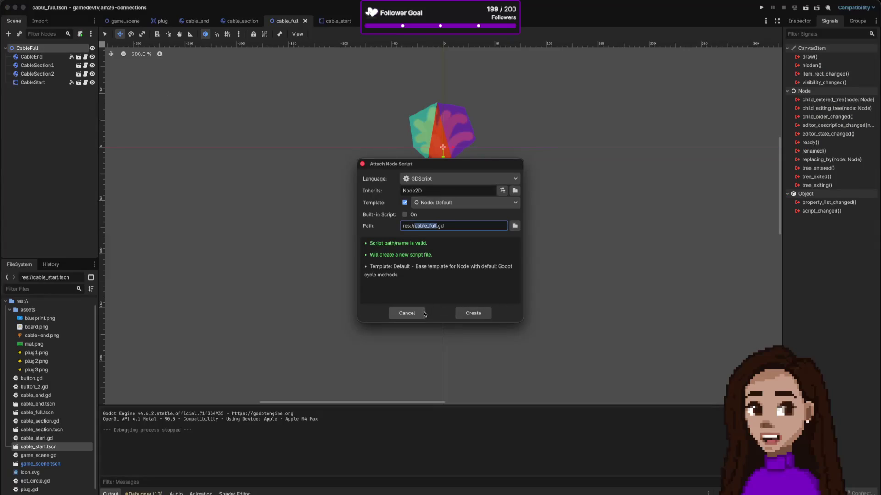
{"action": "left_click", "coordinate": [474, 313]}
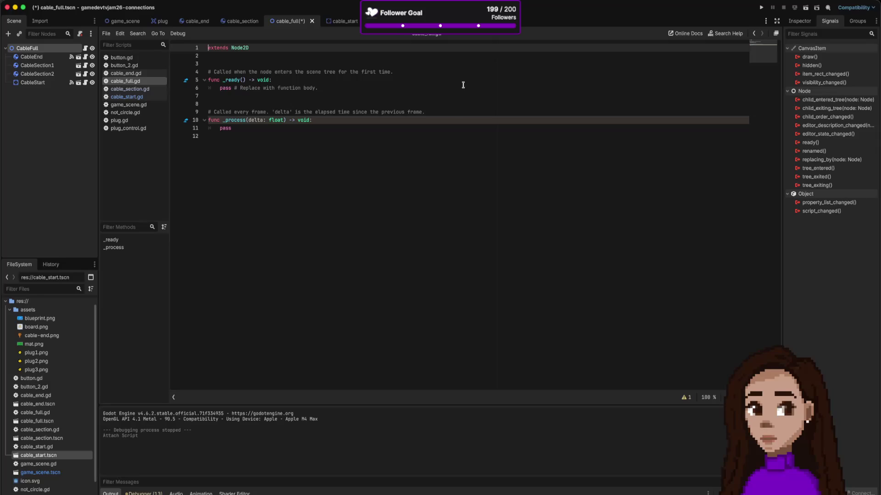
{"action": "left_click", "coordinate": [315, 190]}
{"action": "key", "text": "ctrl+s"}
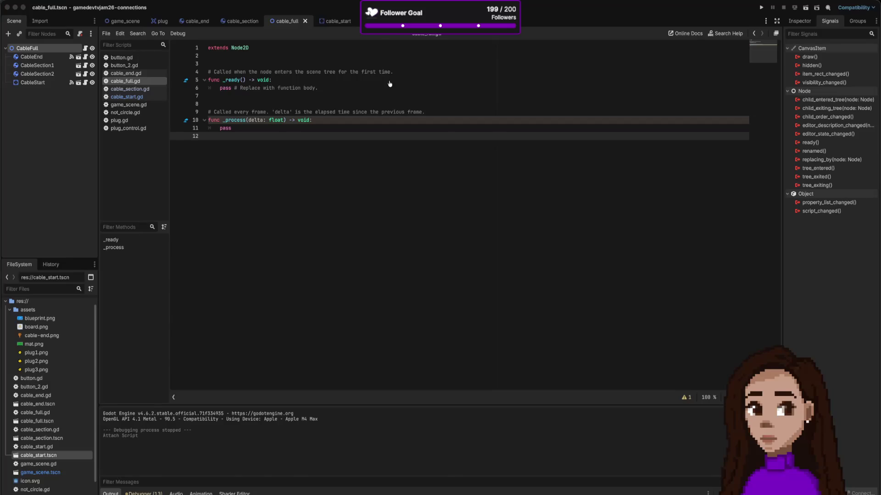
{"action": "key", "text": "super+Tab"}
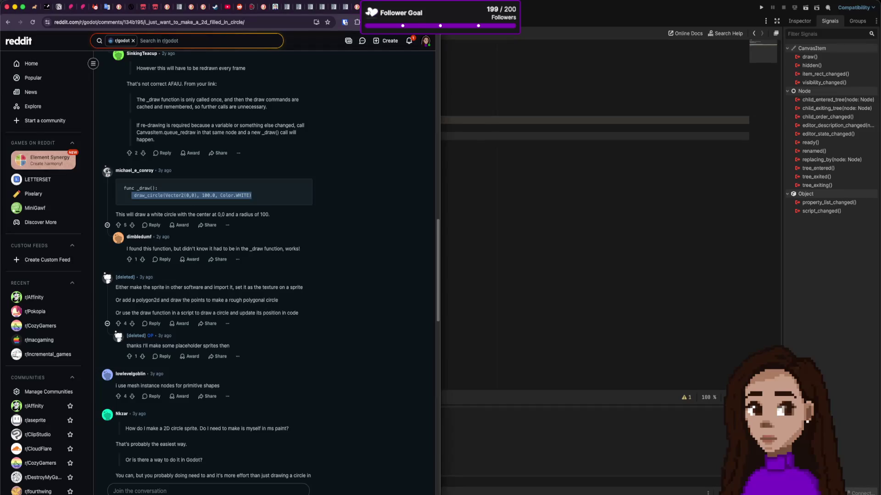
Close the old Gist, search-results, and Godot docs tabs
{"action": "left_click", "coordinate": [357, 6]}
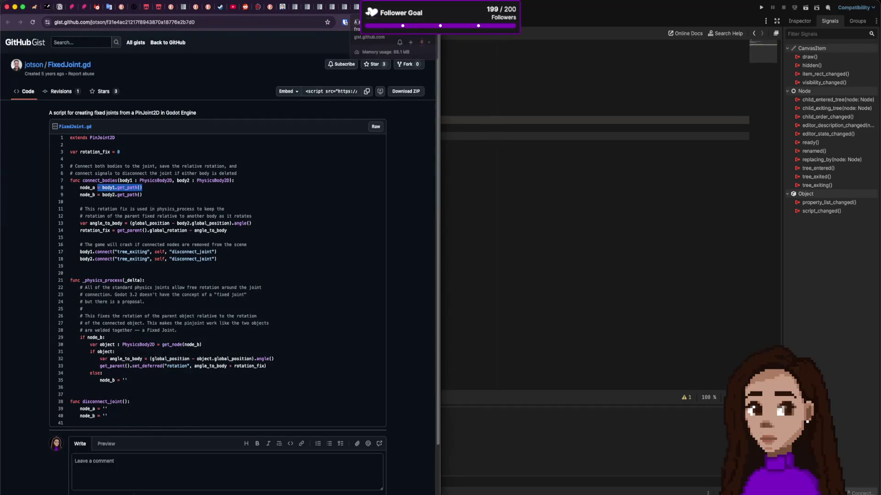
{"action": "left_click", "coordinate": [357, 7]}
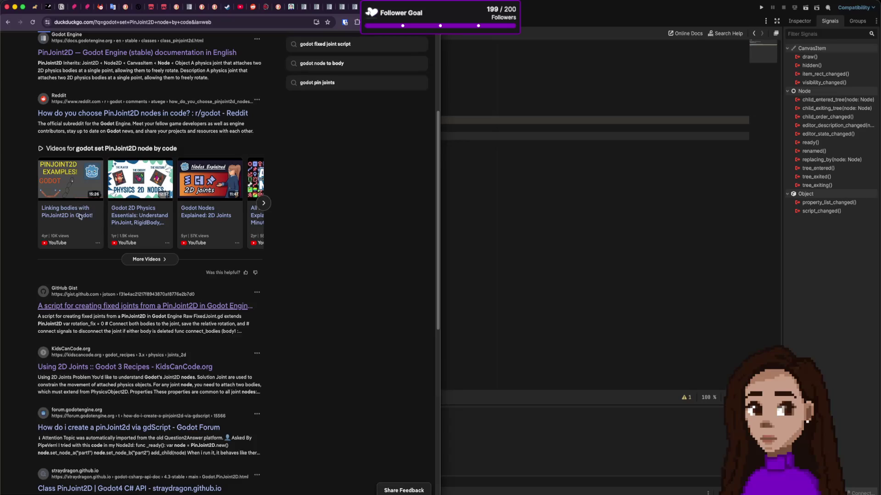
{"action": "scroll", "coordinate": [230, 238], "scroll_direction": "down", "scroll_amount": 3}
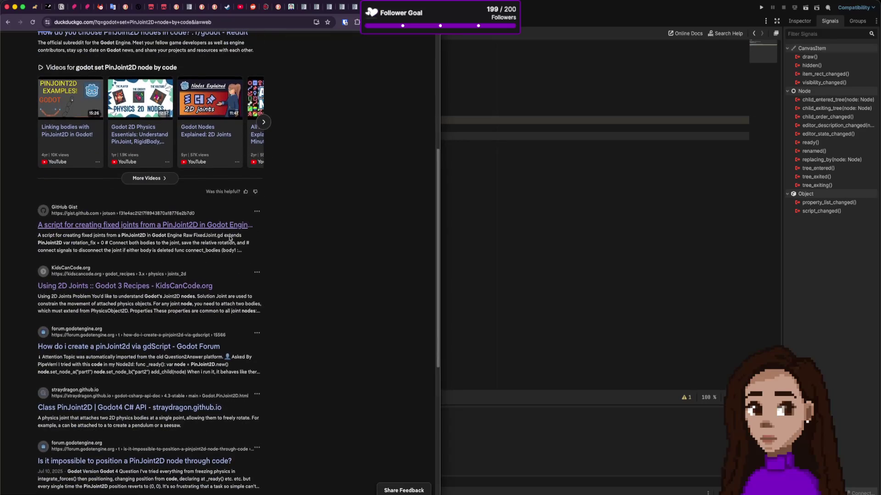
{"action": "scroll", "coordinate": [201, 310], "scroll_direction": "down", "scroll_amount": 1}
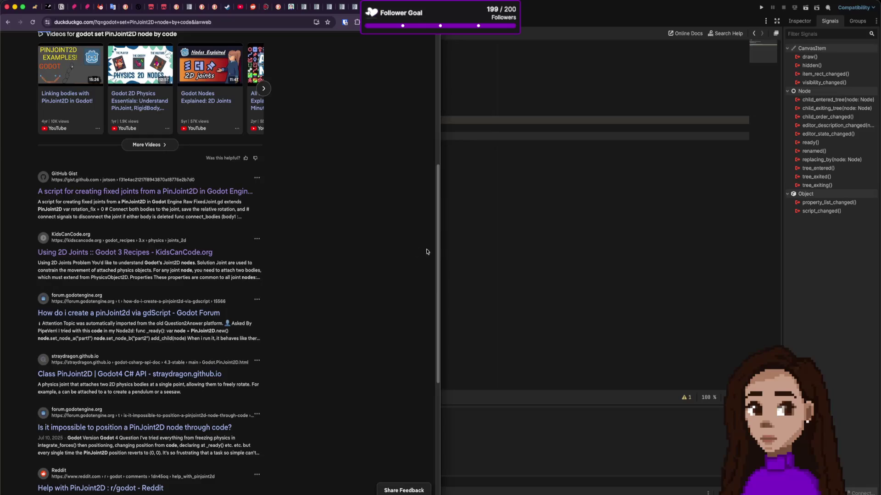
{"action": "scroll", "coordinate": [310, 240], "scroll_direction": "down", "scroll_amount": 5}
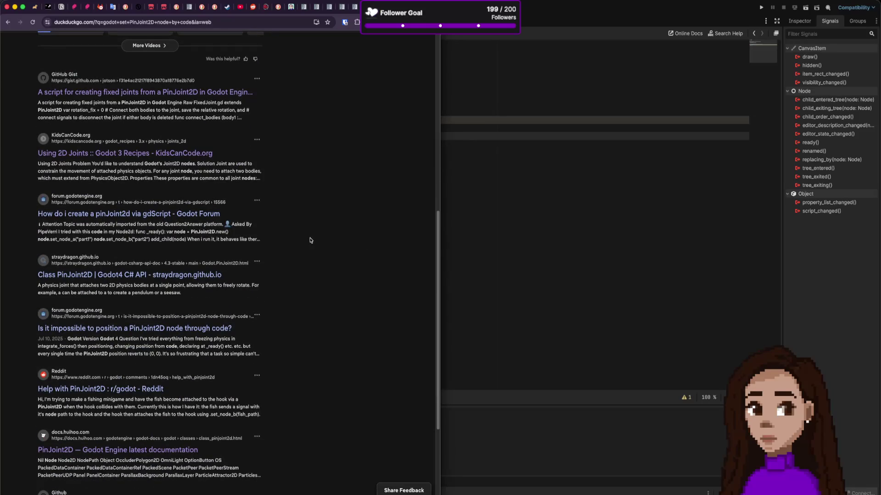
{"action": "scroll", "coordinate": [310, 241], "scroll_direction": "up", "scroll_amount": 7}
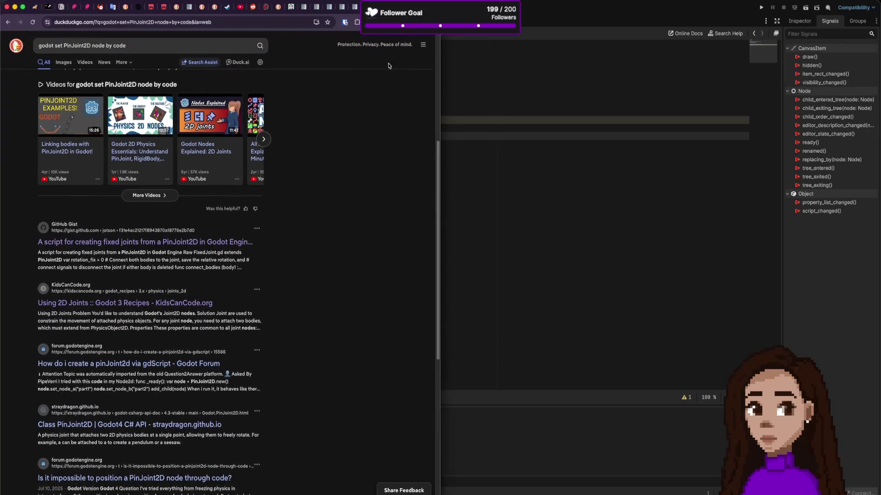
{"action": "left_click", "coordinate": [358, 7]}
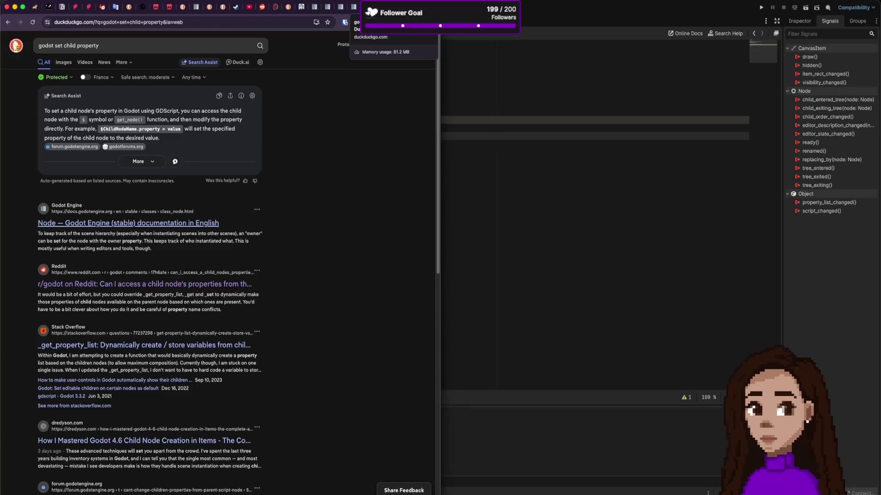
{"action": "key", "text": "super+w"}
{"action": "left_click", "coordinate": [349, 7]}
{"action": "key", "text": "super+w"}
{"action": "key", "text": "super+w"}
{"action": "key", "text": "super+w"}
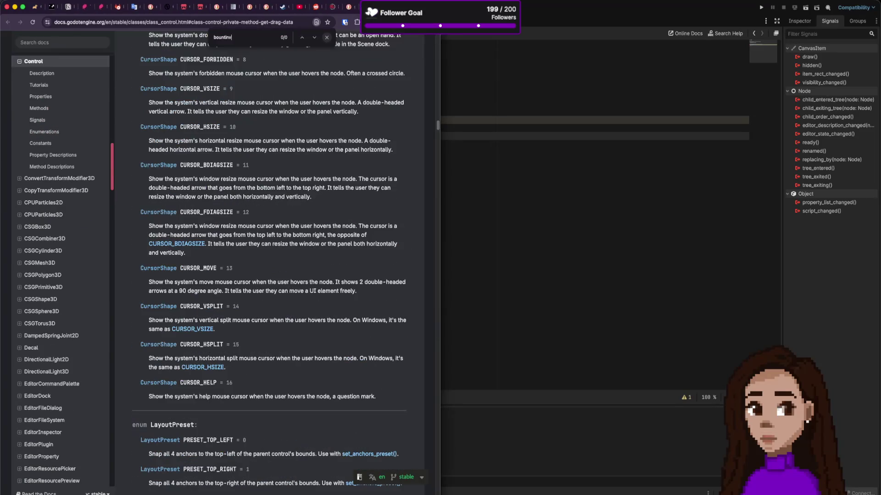
{"action": "key", "text": "super+w"}
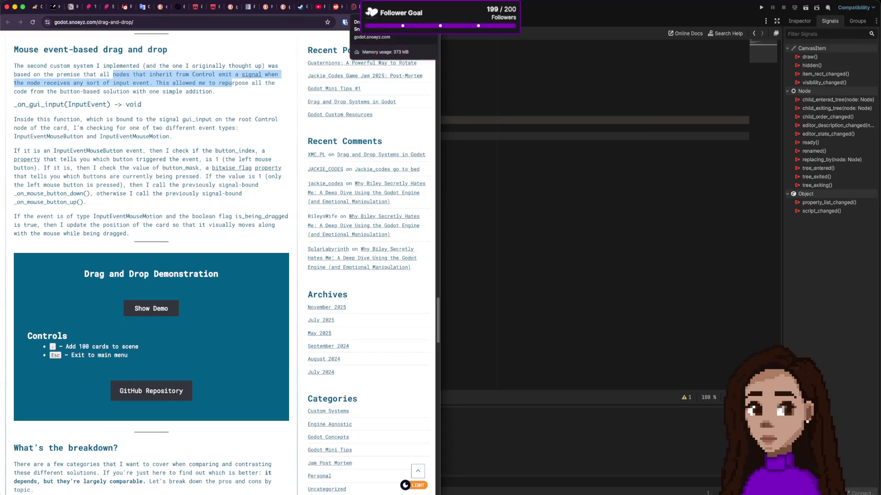
{"action": "key", "text": "super+w"}
{"action": "key", "text": "super+w"}
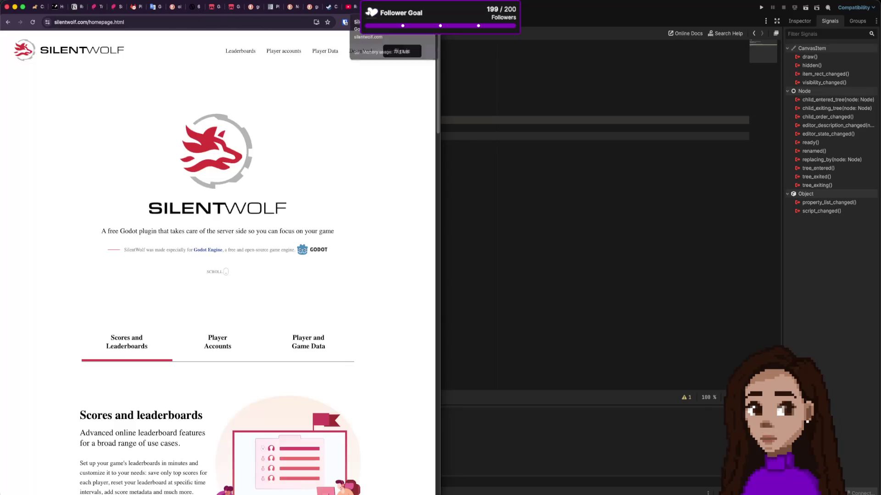
Search DuckDuckGo for 'godot create new object' and open the Creating instances docs page
{"action": "key", "text": "super+t"}
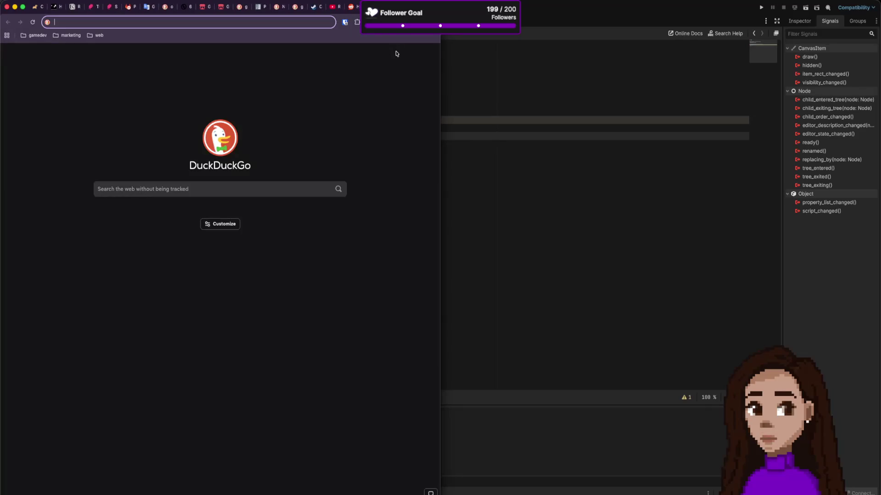
{"action": "type", "text": "godot create "}
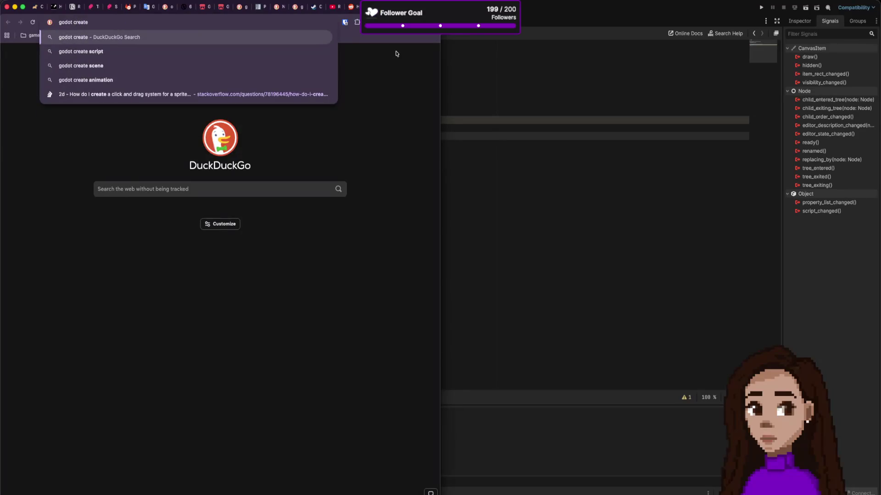
{"action": "type", "text": "new "}
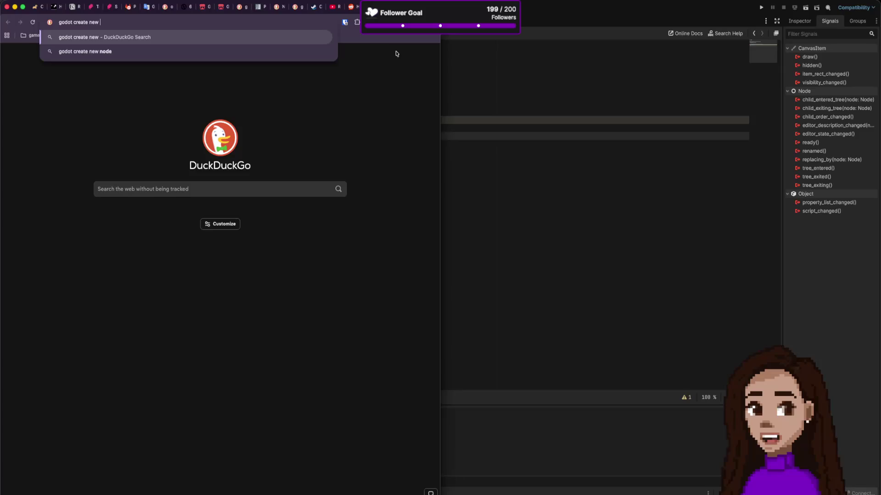
{"action": "type", "text": "node"}
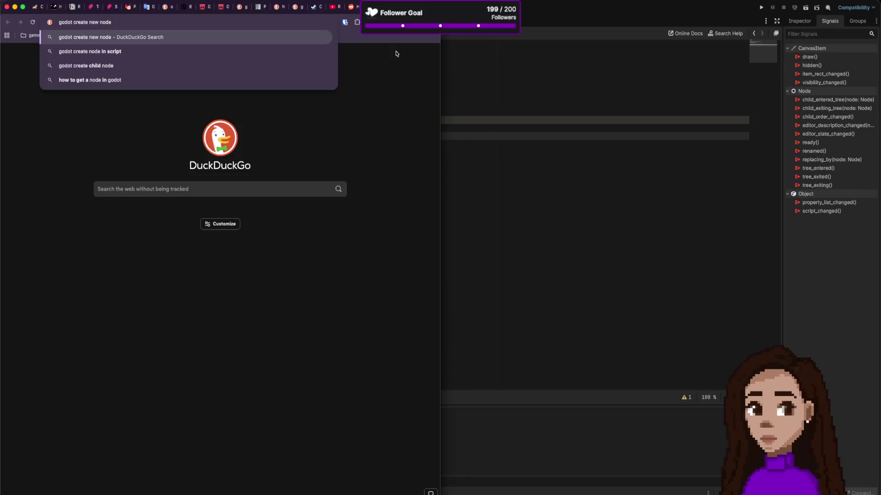
{"action": "type", "text": " from scene"}
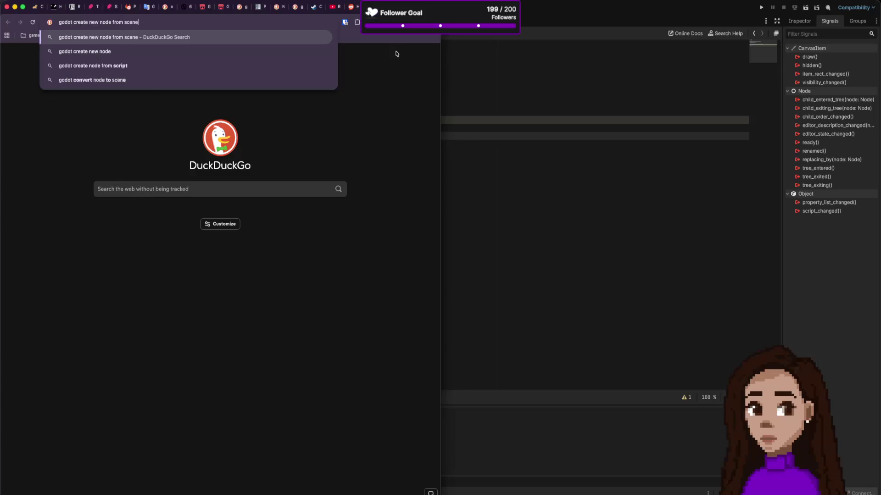
{"action": "key", "text": "shift+alt+Left"}
{"action": "key", "text": "shift+alt+Left"}
{"action": "key", "text": "shift+alt+Left"}
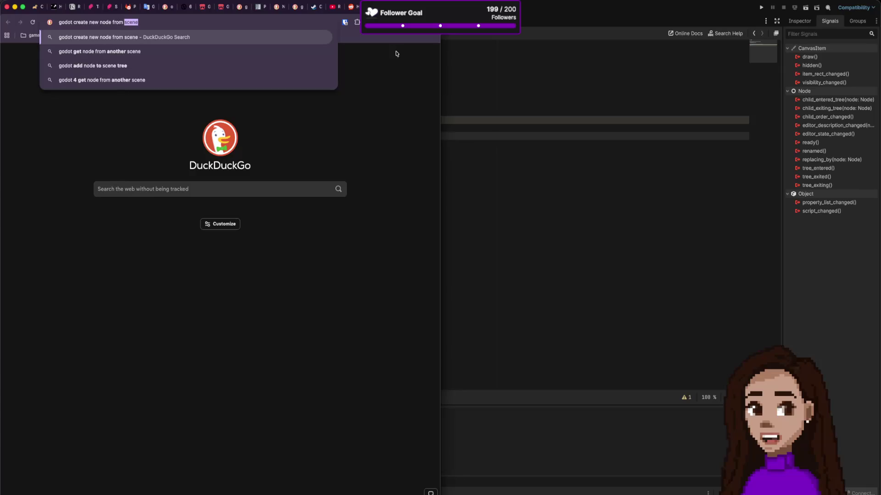
{"action": "type", "text": "scne"}
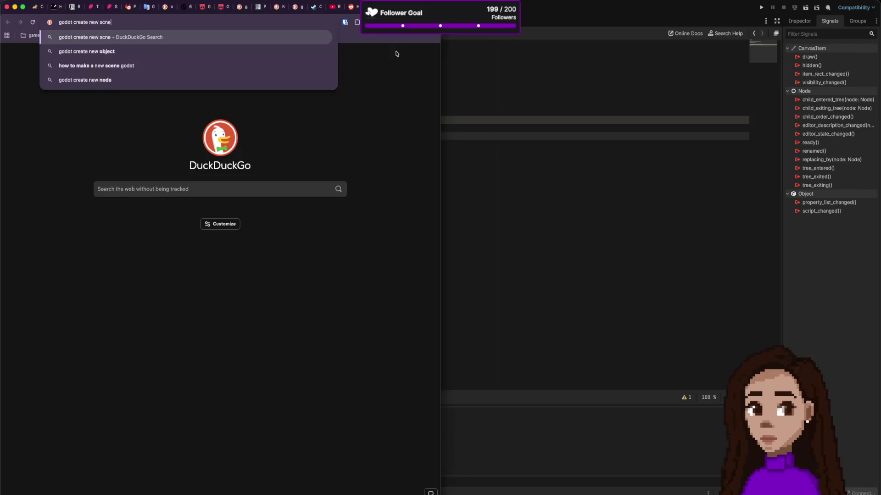
{"action": "key", "text": "Down"}
{"action": "key", "text": "Return"}
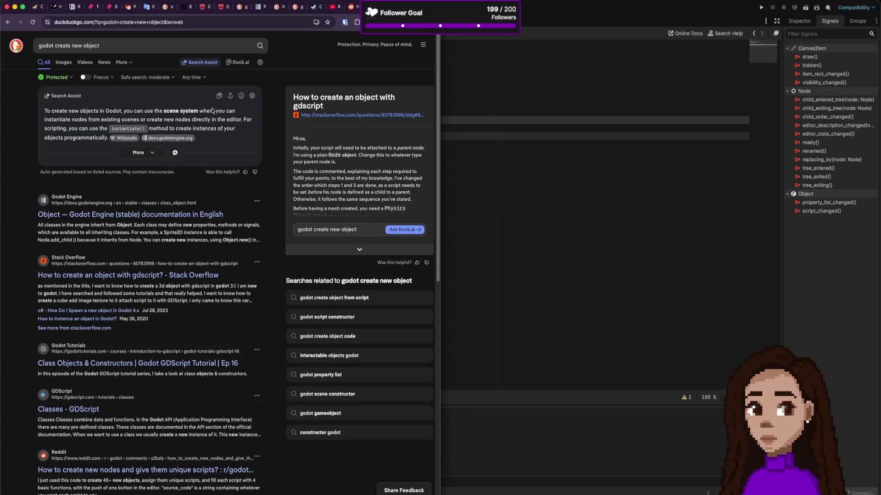
{"action": "left_click", "coordinate": [174, 140], "text": "super"}
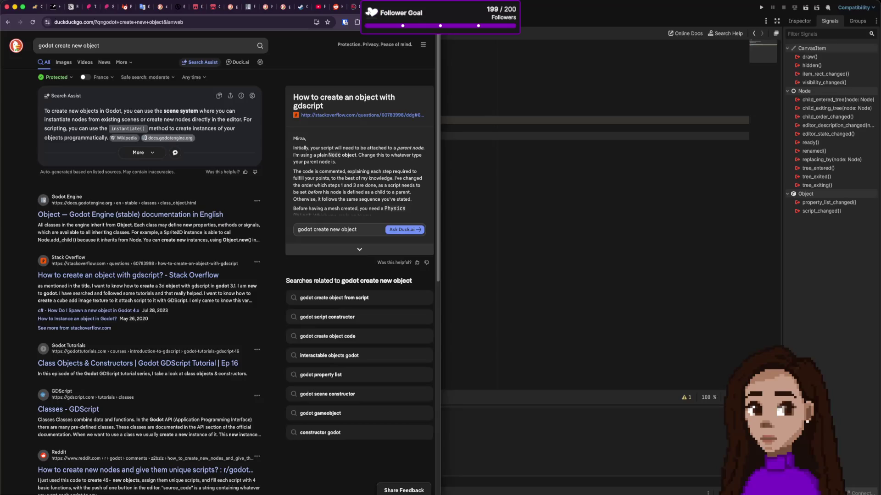
{"action": "key", "text": "ctrl+Tab"}
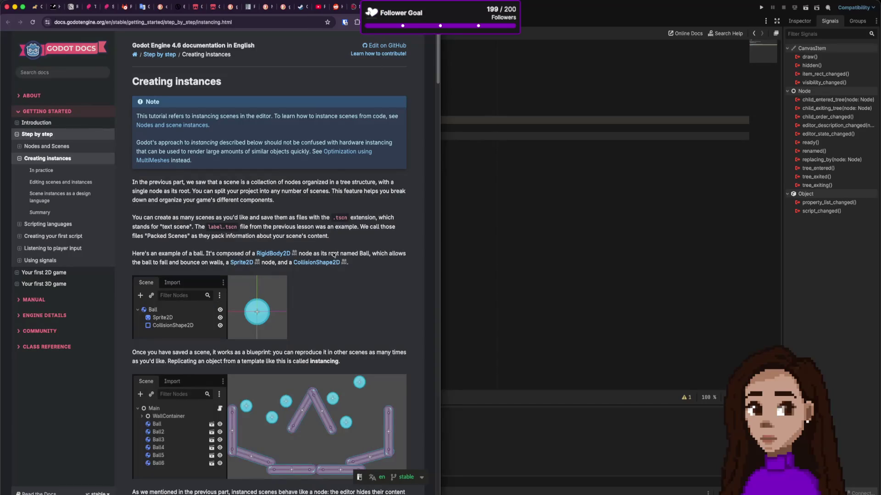
Read through the Godot Creating instances documentation page
{"action": "scroll", "coordinate": [334, 256], "scroll_direction": "down", "scroll_amount": 5}
{"action": "scroll", "coordinate": [333, 254], "scroll_direction": "down", "scroll_amount": 10}
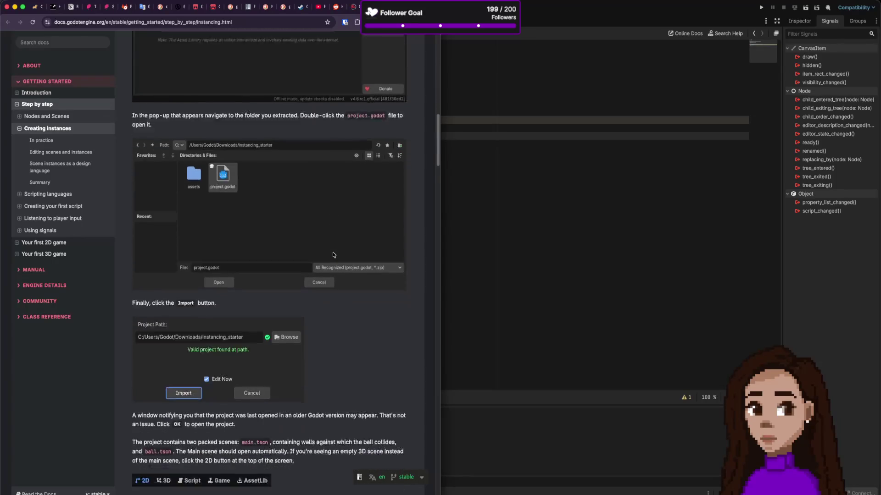
{"action": "scroll", "coordinate": [333, 255], "scroll_direction": "down", "scroll_amount": 12}
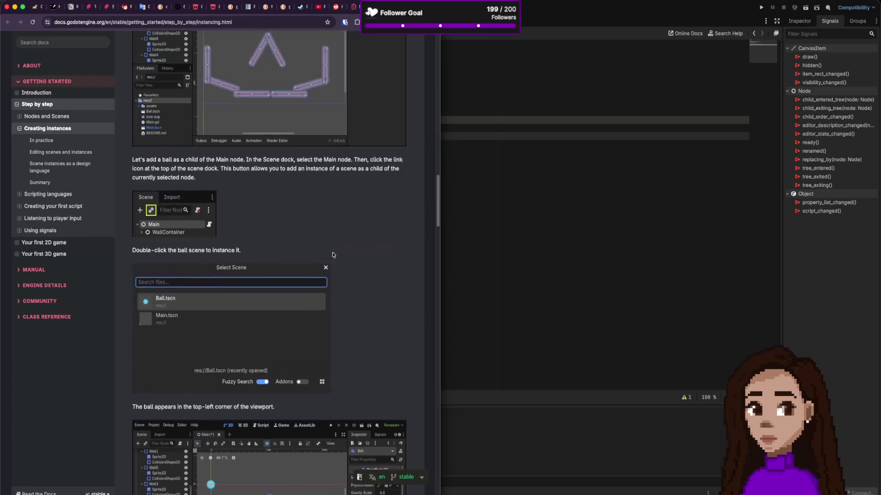
{"action": "scroll", "coordinate": [333, 255], "scroll_direction": "down", "scroll_amount": 15}
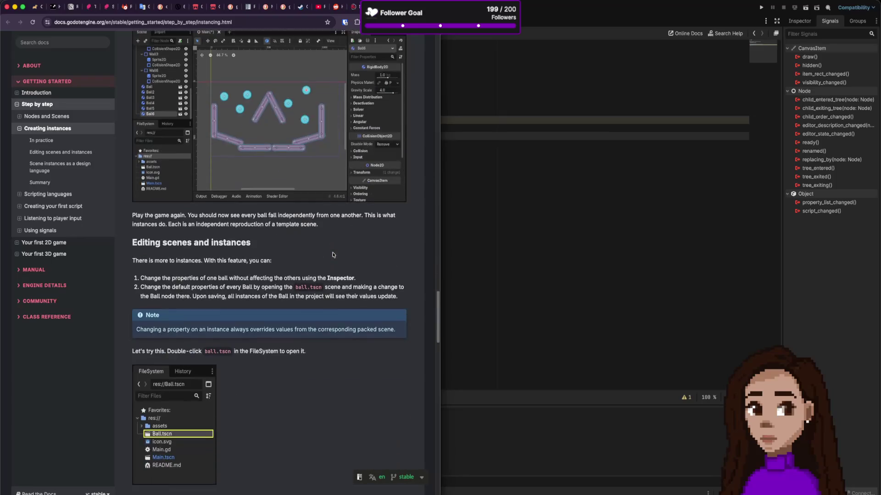
{"action": "scroll", "coordinate": [333, 255], "scroll_direction": "down", "scroll_amount": 8}
{"action": "scroll", "coordinate": [333, 255], "scroll_direction": "down", "scroll_amount": 20}
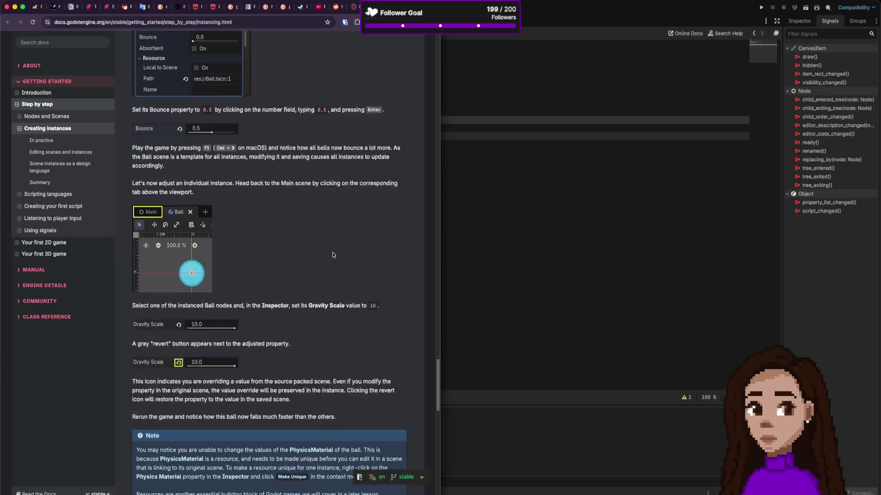
{"action": "scroll", "coordinate": [333, 255], "scroll_direction": "up", "scroll_amount": 15}
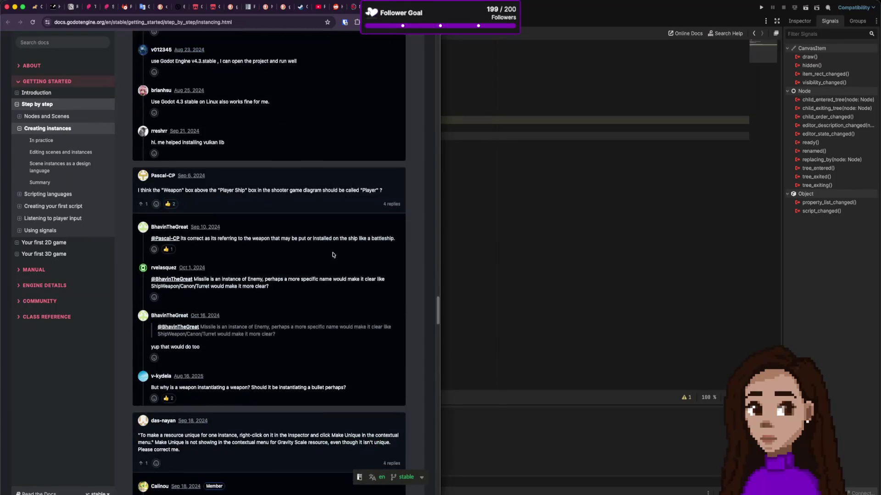
{"action": "scroll", "coordinate": [333, 255], "scroll_direction": "down", "scroll_amount": 3}
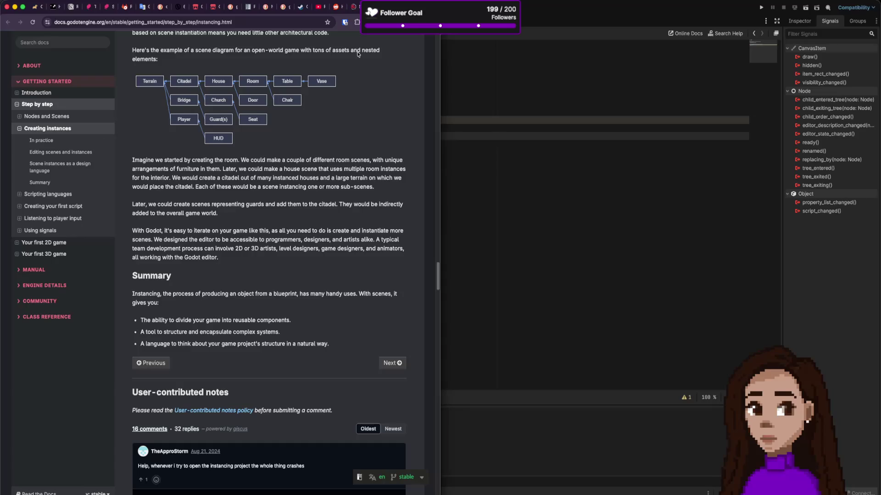
Open the Object class docs and Stack Overflow answer in tabs, skim Object, then view Stack Overflow
{"action": "key", "text": "super+bracketleft"}
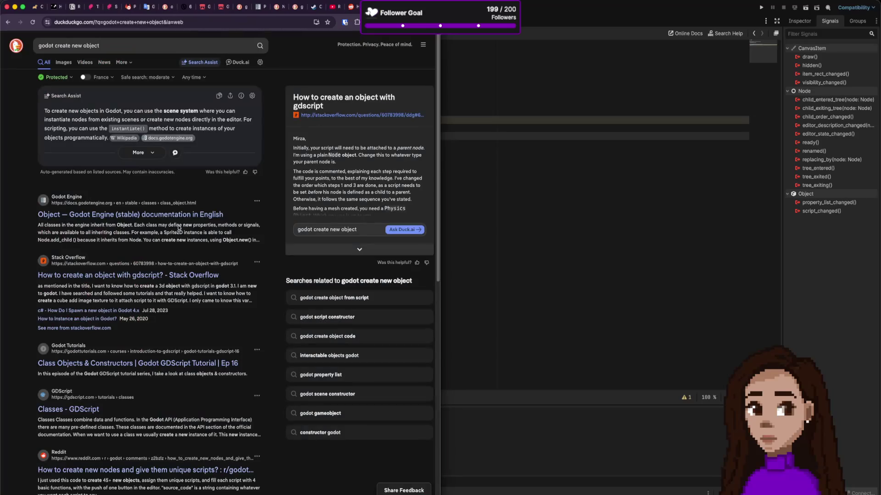
{"action": "left_click", "coordinate": [170, 214], "text": "super"}
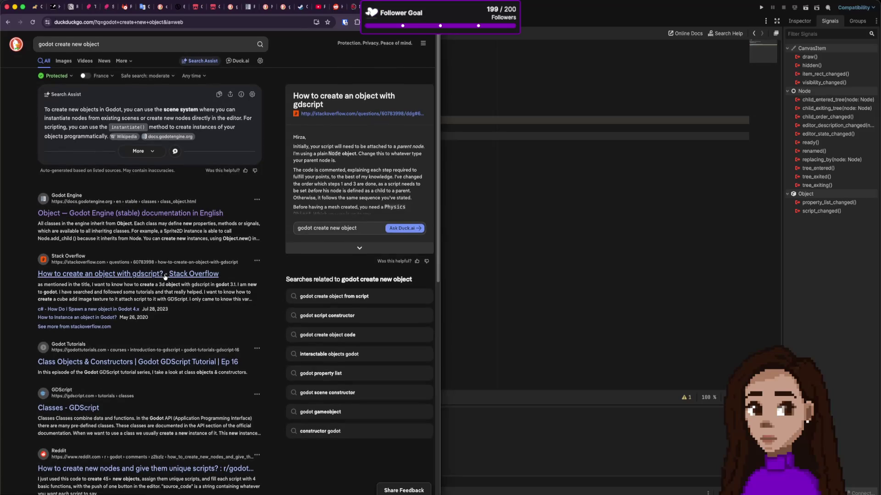
{"action": "left_click", "coordinate": [165, 275], "text": "super"}
{"action": "left_click", "coordinate": [369, 7]}
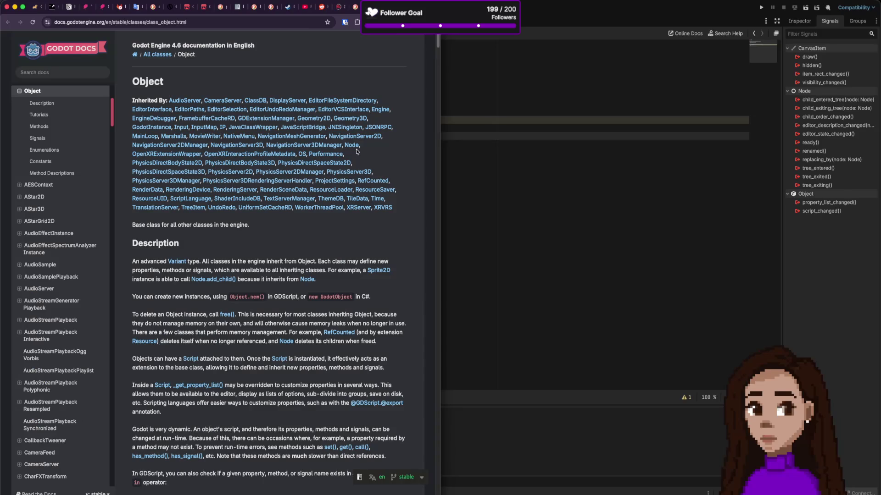
{"action": "scroll", "coordinate": [339, 227], "scroll_direction": "down", "scroll_amount": 5}
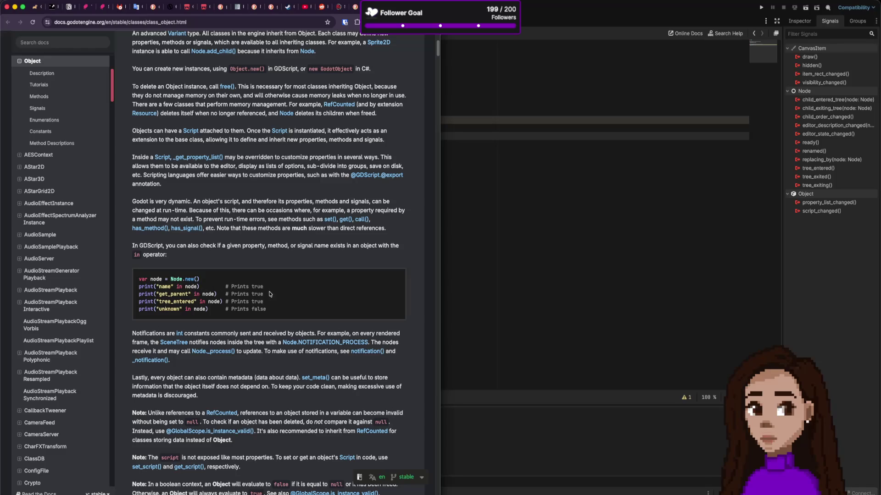
{"action": "scroll", "coordinate": [270, 293], "scroll_direction": "down", "scroll_amount": 5}
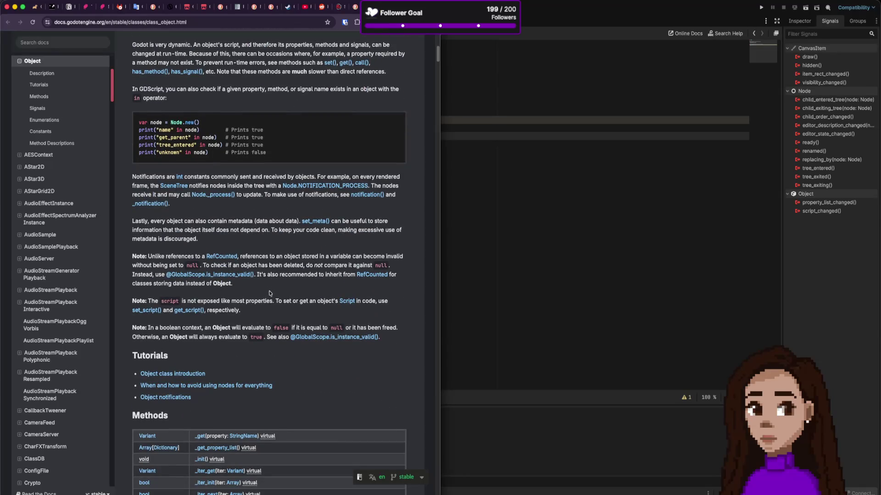
{"action": "scroll", "coordinate": [269, 294], "scroll_direction": "down", "scroll_amount": 5}
{"action": "scroll", "coordinate": [270, 292], "scroll_direction": "up", "scroll_amount": 4}
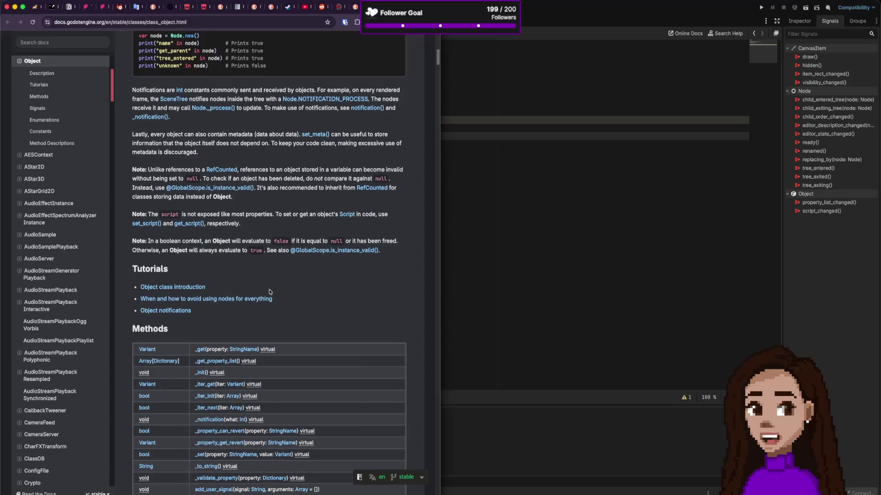
{"action": "scroll", "coordinate": [270, 292], "scroll_direction": "up", "scroll_amount": 9}
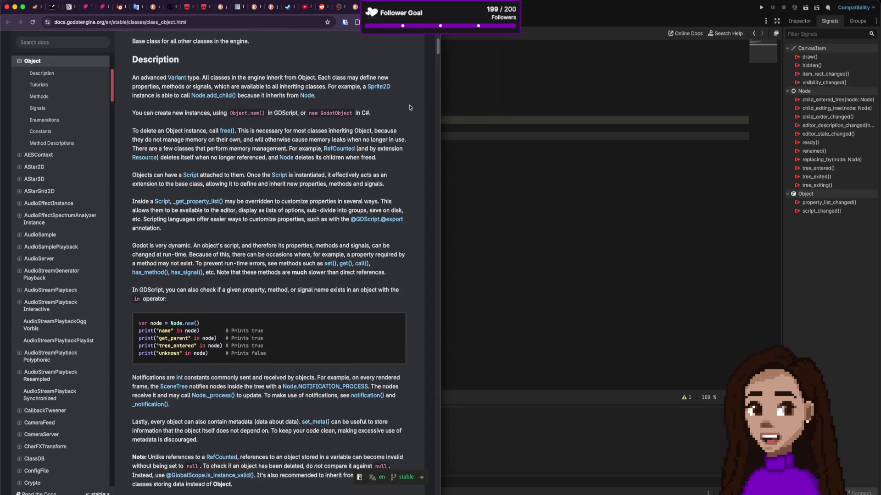
{"action": "key", "text": "super+bracketleft"}
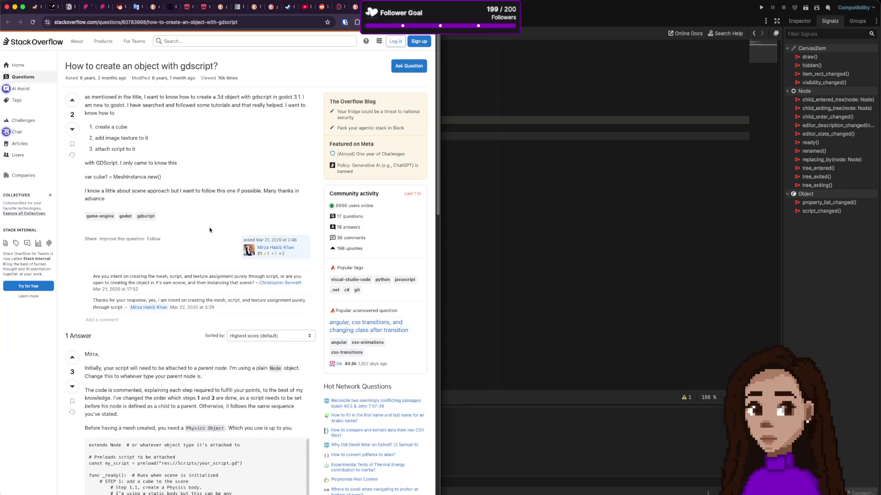
Study the answer's example code, highlighting its preload path, then return to Godot
{"action": "scroll", "coordinate": [210, 230], "scroll_direction": "down", "scroll_amount": 4}
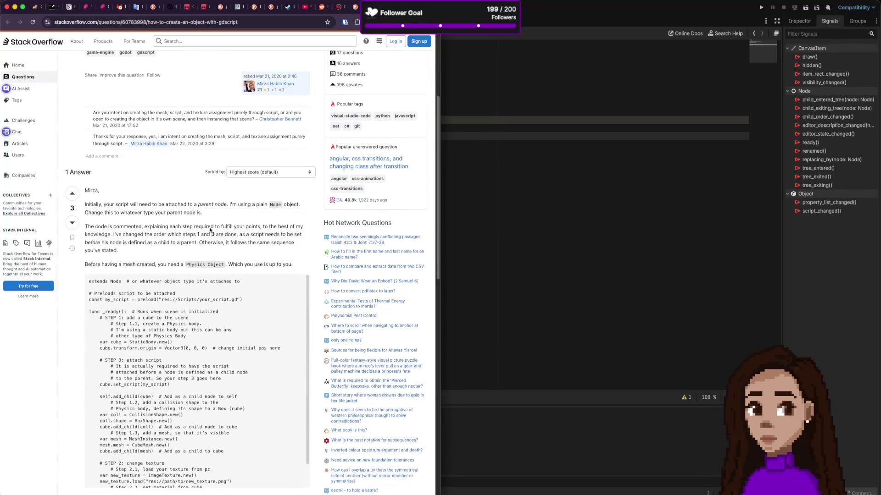
{"action": "left_click_drag", "start_coordinate": [144, 302], "coordinate": [246, 302]}
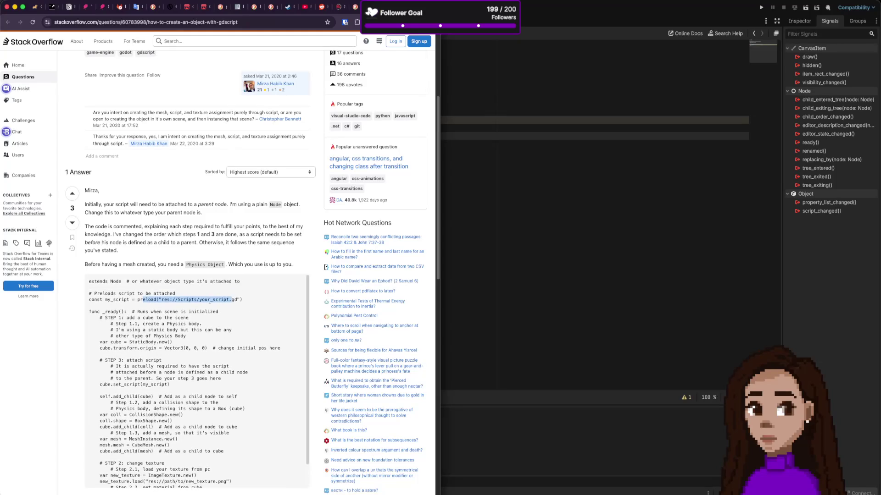
{"action": "scroll", "coordinate": [238, 328], "scroll_direction": "down", "scroll_amount": 2}
{"action": "scroll", "coordinate": [339, 269], "scroll_direction": "down", "scroll_amount": 7}
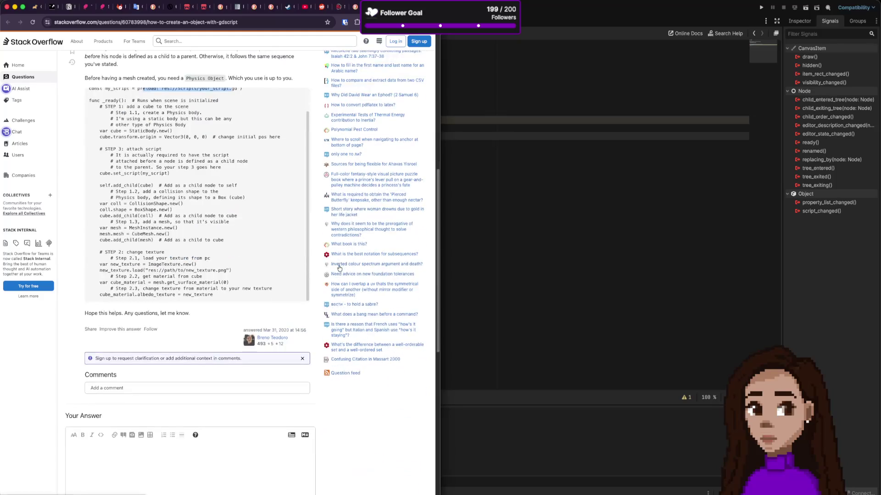
{"action": "scroll", "coordinate": [400, 288], "scroll_direction": "up", "scroll_amount": 3}
{"action": "key", "text": "super+Tab"}
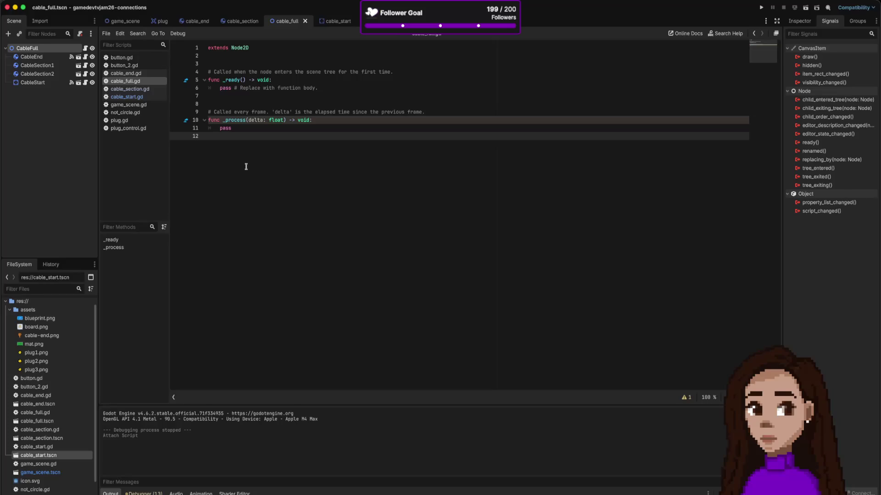
Search DuckDuckGo for 'godot instantiate packed scene' and return to cable_full.gd
{"action": "key", "text": "super+Tab"}
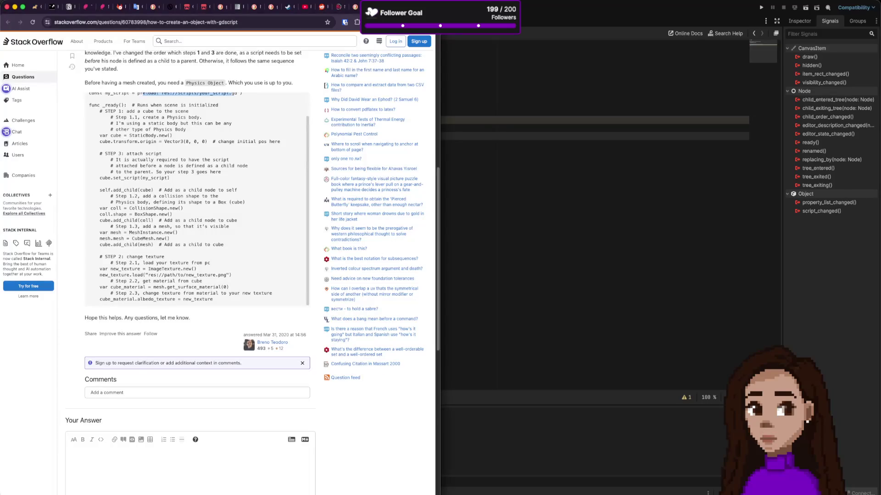
{"action": "key", "text": "super+Left"}
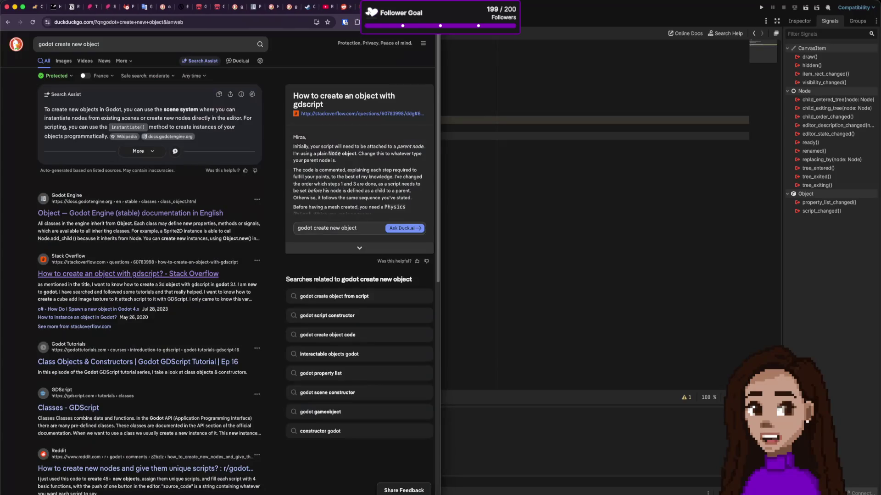
{"action": "left_click", "coordinate": [61, 43]}
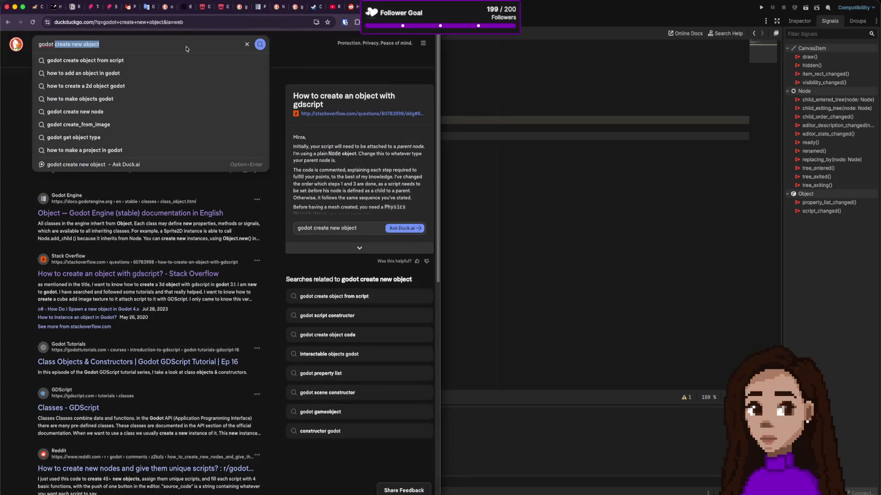
{"action": "type", "text": "godot instanci"}
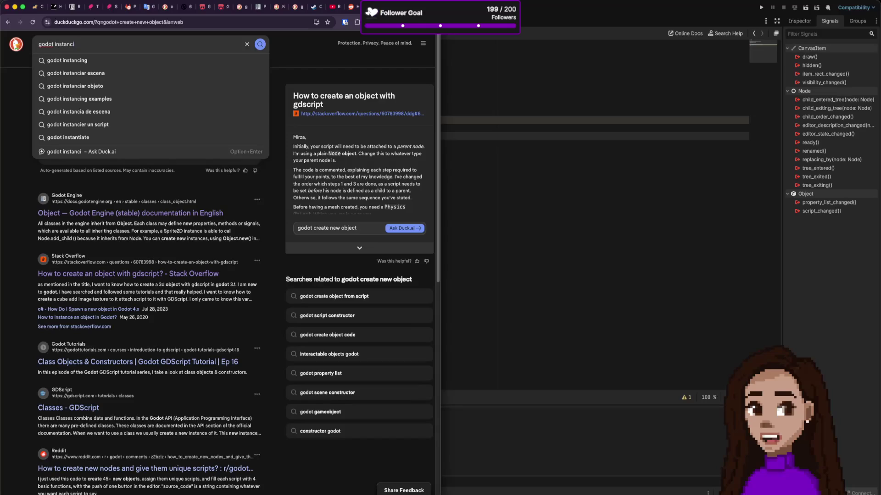
{"action": "key", "text": "BackSpace"}
{"action": "key", "text": "BackSpace"}
{"action": "type", "text": "tiat"}
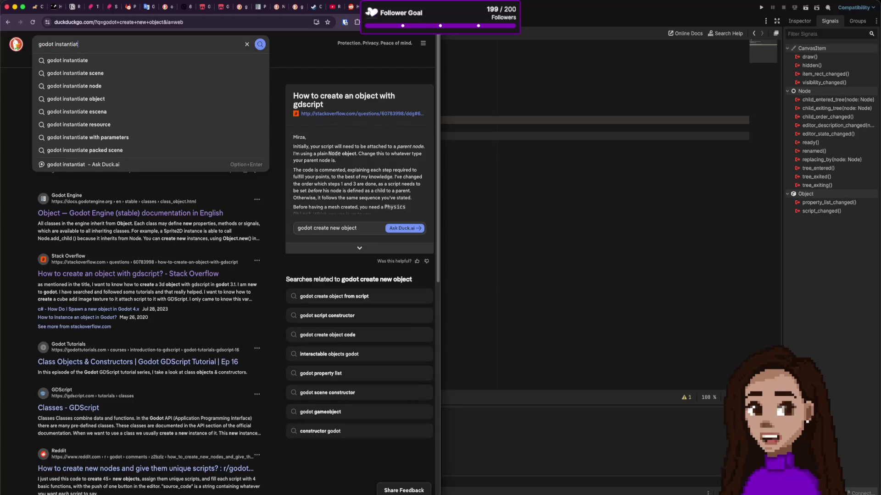
{"action": "type", "text": "e packed"}
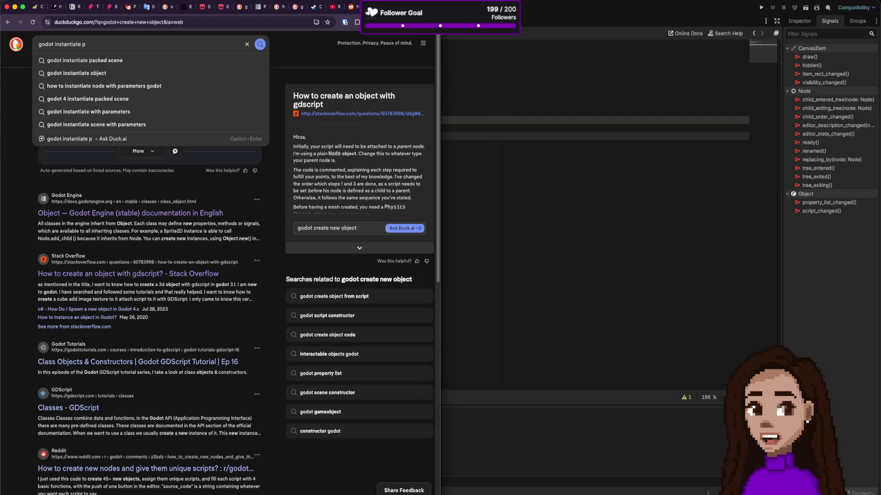
{"action": "key", "text": "Down"}
{"action": "key", "text": "Return"}
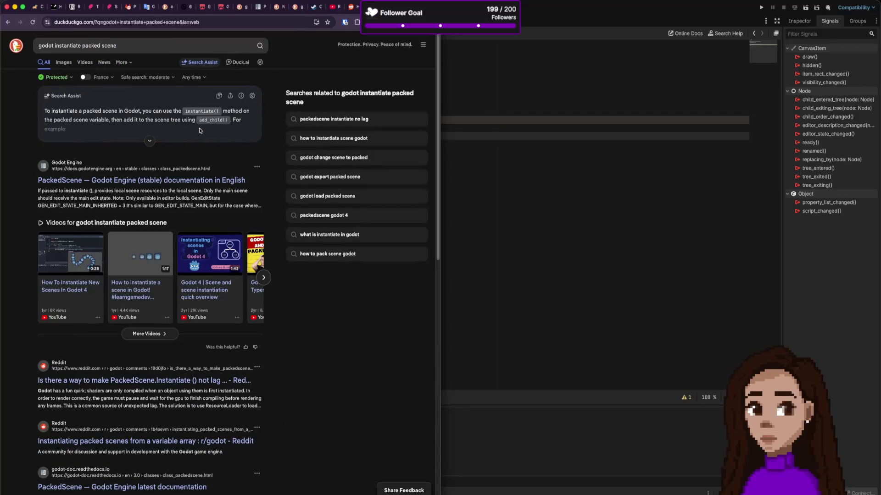
{"action": "key", "text": "super+Tab"}
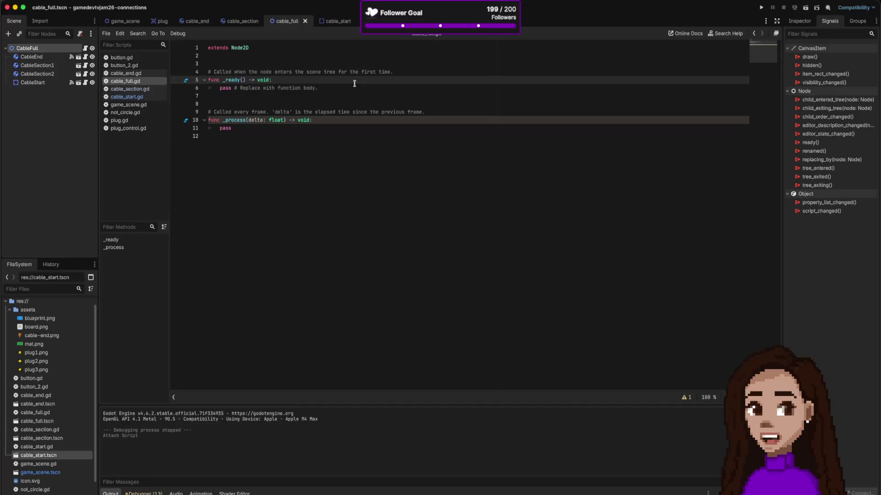
Add a new line in _ready() and copy instantiate() from the DuckDuckGo search answer
{"action": "key", "text": "Return"}
{"action": "type", "text": "instanc"}
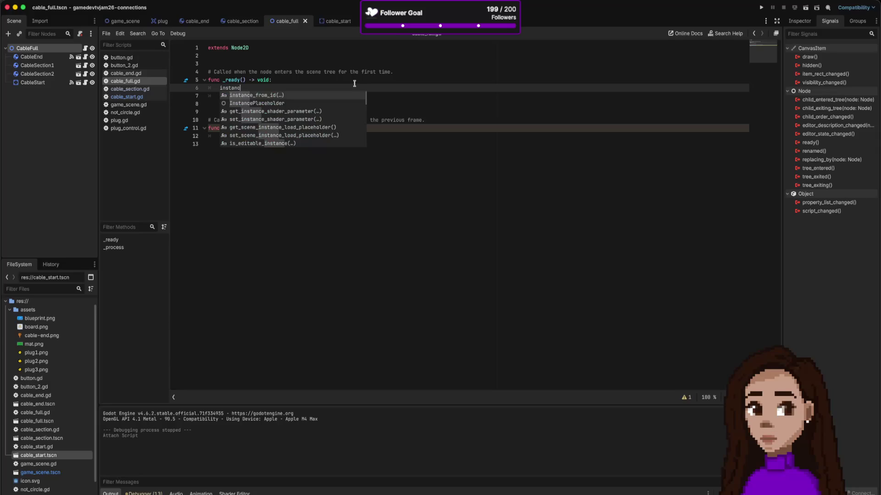
{"action": "type", "text": "i"}
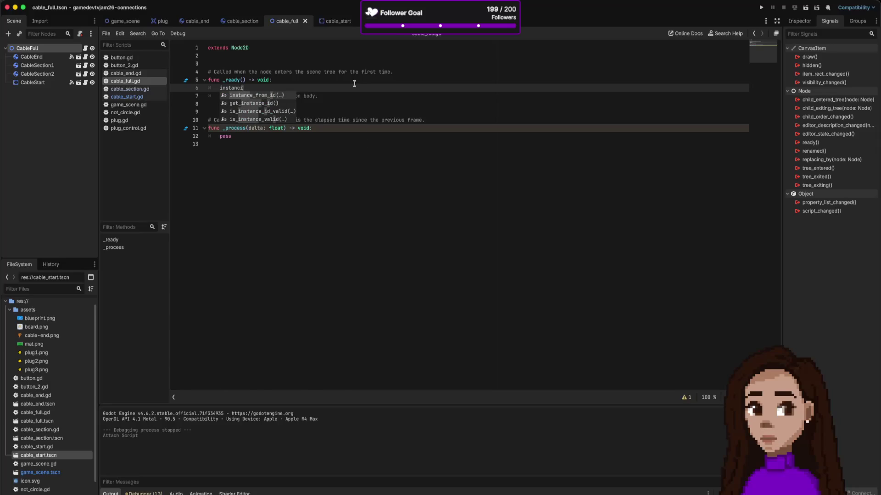
{"action": "type", "text": "ate"}
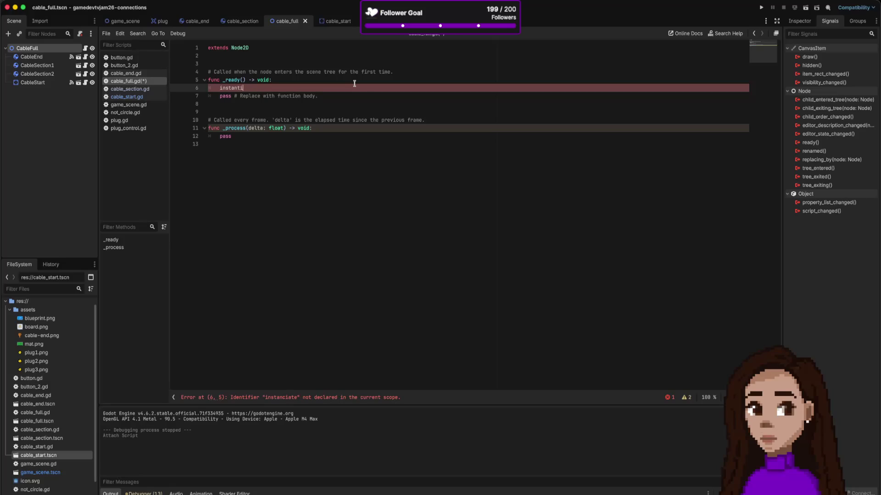
{"action": "type", "text": "at"}
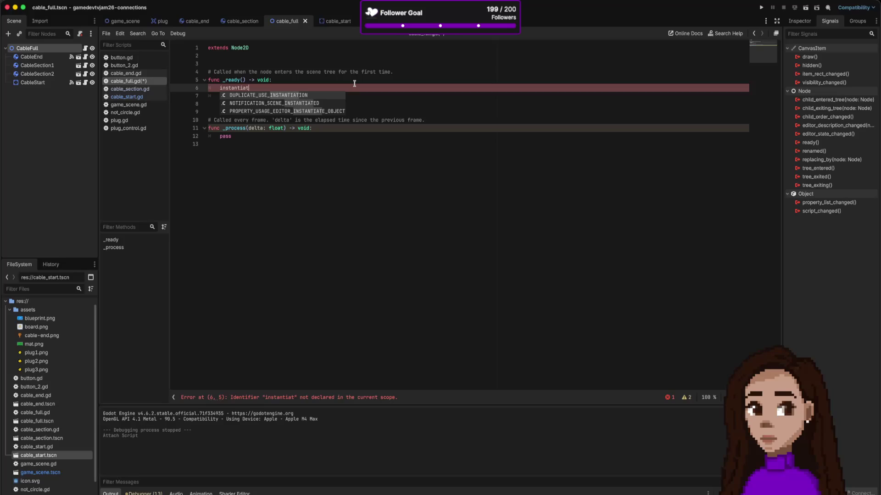
{"action": "key", "text": "super+Tab"}
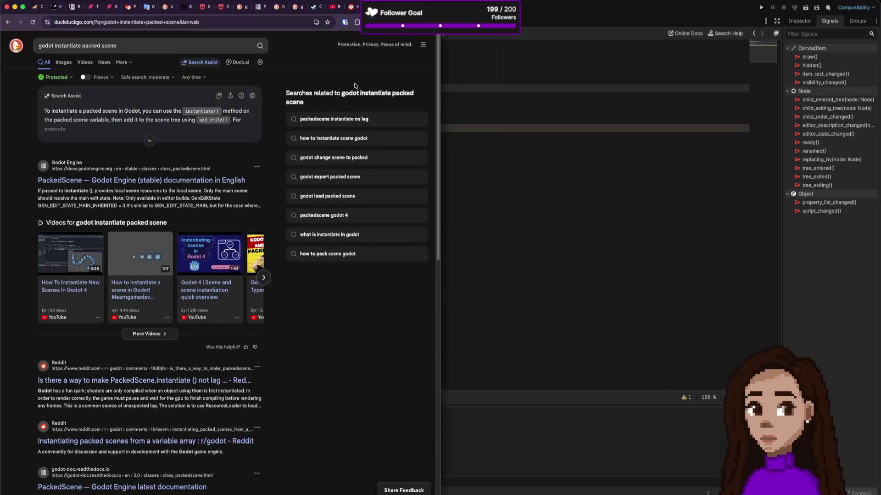
{"action": "left_click_drag", "start_coordinate": [221, 110], "coordinate": [185, 110]}
{"action": "key", "text": "super+c"}
Paste instantiate() onto line 6 of cable_full.gd, then return to the packed-scene results
{"action": "left_click", "coordinate": [479, 73]}
{"action": "left_click", "coordinate": [348, 86]}
{"action": "key", "text": "super+v"}
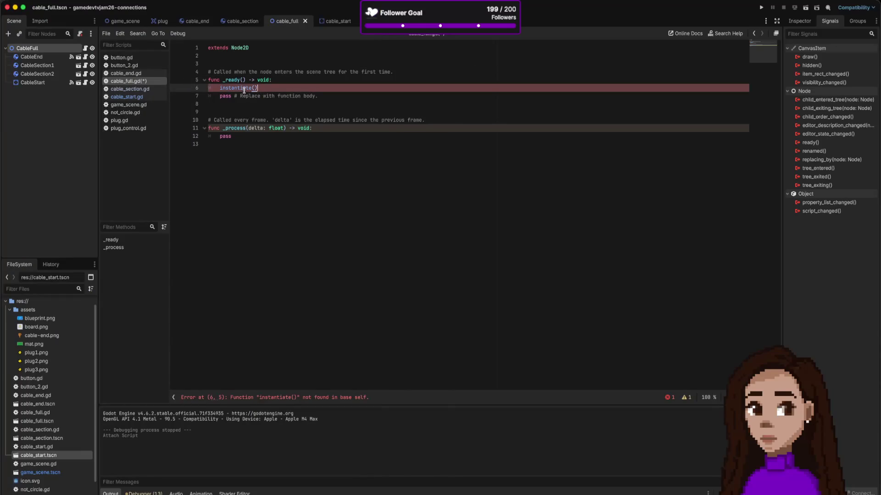
{"action": "key", "text": "Left"}
{"action": "key", "text": "super+Tab"}
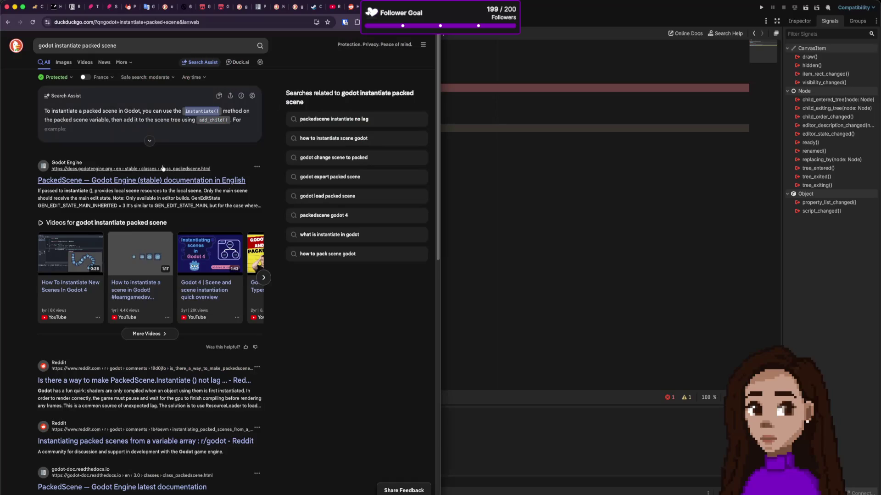
Expand Search Assist and read the linked Godot Forum thread on instantiating packed scenes
{"action": "left_click", "coordinate": [151, 142]}
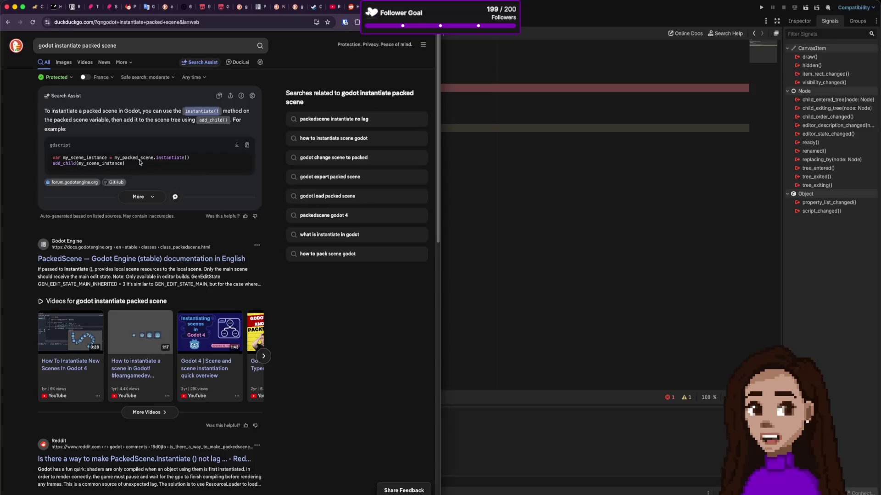
{"action": "left_click", "coordinate": [87, 183], "text": "super"}
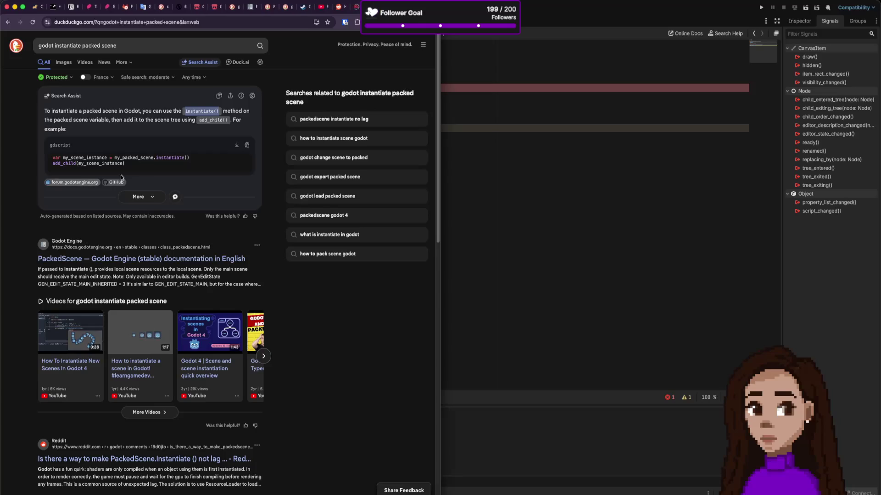
{"action": "key", "text": "ctrl+Tab"}
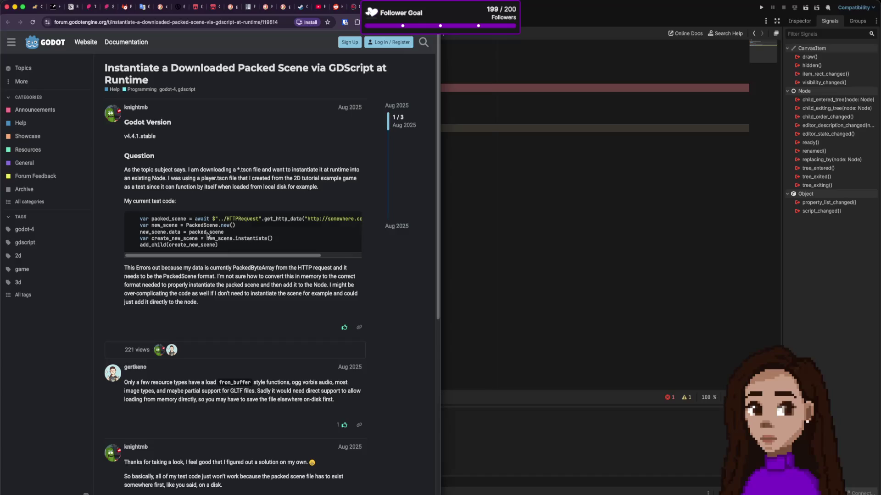
{"action": "scroll", "coordinate": [230, 259], "scroll_direction": "right", "scroll_amount": 3}
{"action": "scroll", "coordinate": [288, 258], "scroll_direction": "left", "scroll_amount": 3}
{"action": "mouse_move", "coordinate": [234, 257]}
{"action": "left_mouse_down"}
{"action": "mouse_move", "coordinate": [281, 257]}
{"action": "mouse_move", "coordinate": [200, 260]}
{"action": "left_mouse_up"}
{"action": "scroll", "coordinate": [224, 275], "scroll_direction": "down", "scroll_amount": 5}
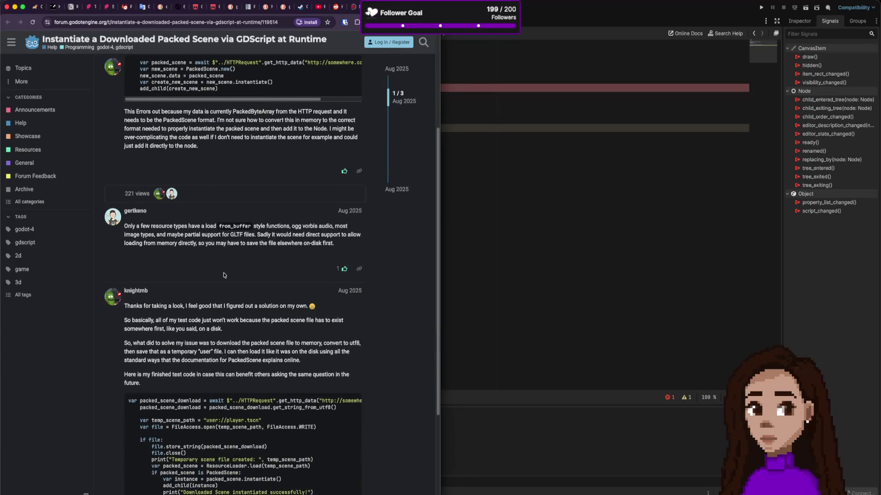
{"action": "scroll", "coordinate": [223, 276], "scroll_direction": "down", "scroll_amount": 2}
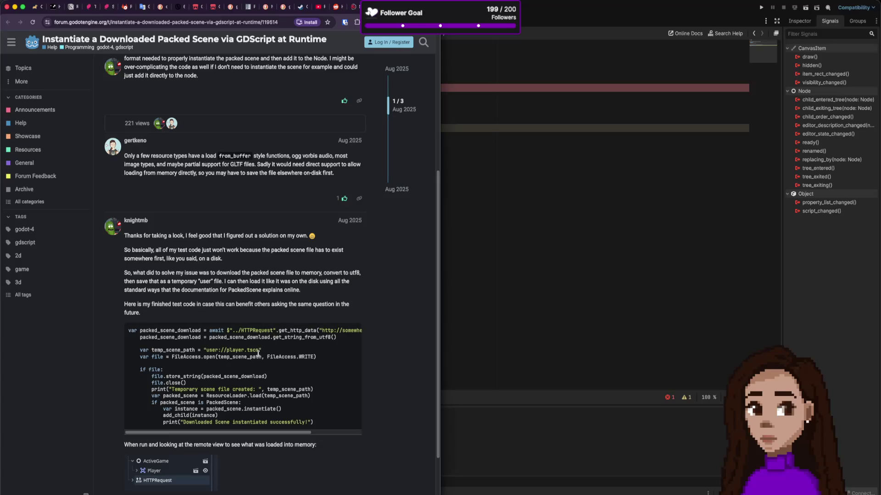
{"action": "scroll", "coordinate": [307, 347], "scroll_direction": "up", "scroll_amount": 5}
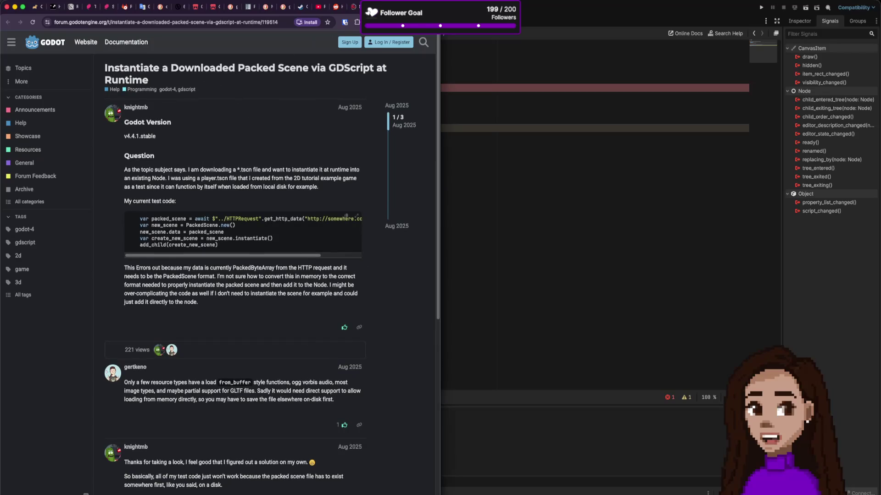
Open the PackedScene docs and copy the first load-a-saved-scene GDScript example
{"action": "key", "text": "super+bracketleft"}
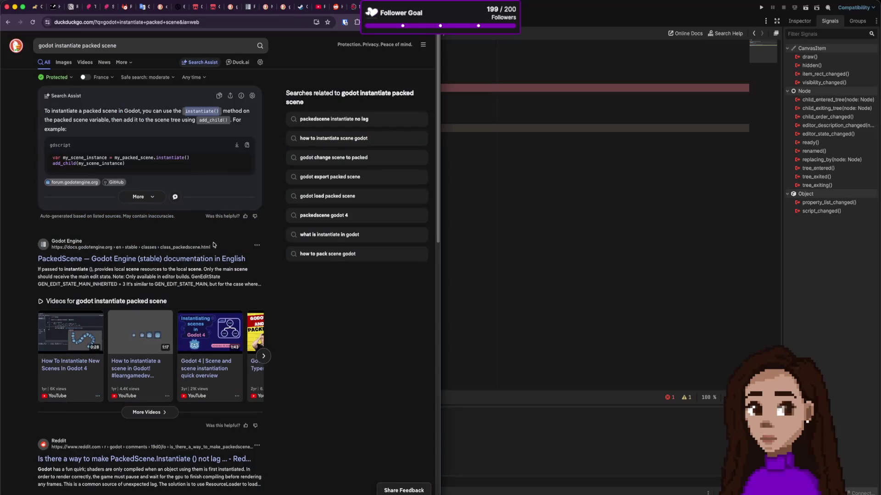
{"action": "left_click", "coordinate": [197, 259]}
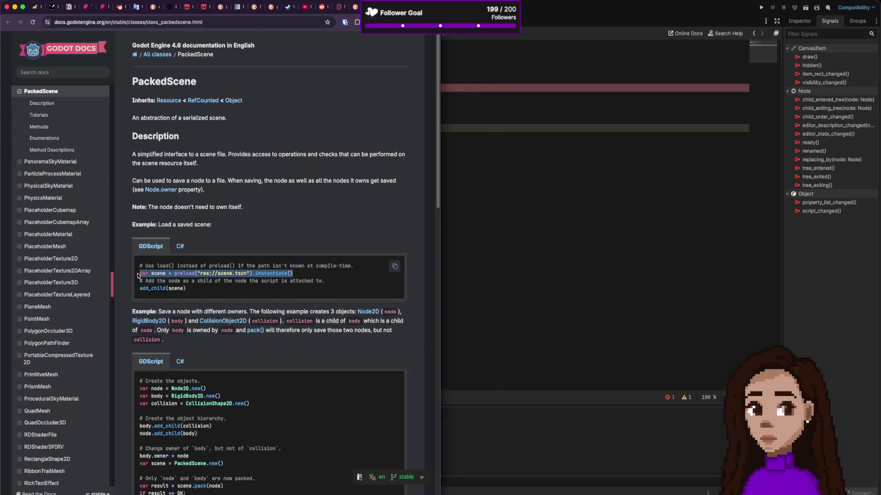
{"action": "left_click_drag", "start_coordinate": [186, 289], "coordinate": [133, 277]}
{"action": "key", "text": "super+Tab"}
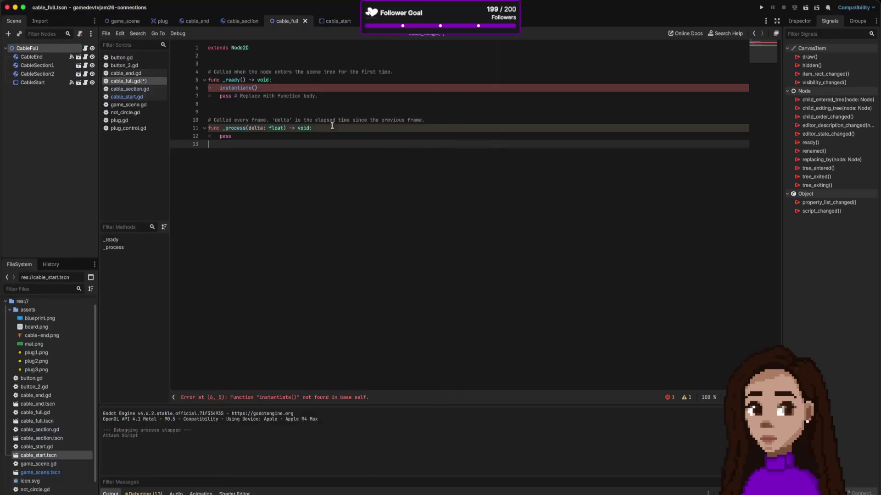
Replace instantiate() on line 6 with the pasted PackedScene example, indented into _ready()
{"action": "left_click_drag", "start_coordinate": [258, 88], "coordinate": [216, 89]}
{"action": "key", "text": "super+v"}
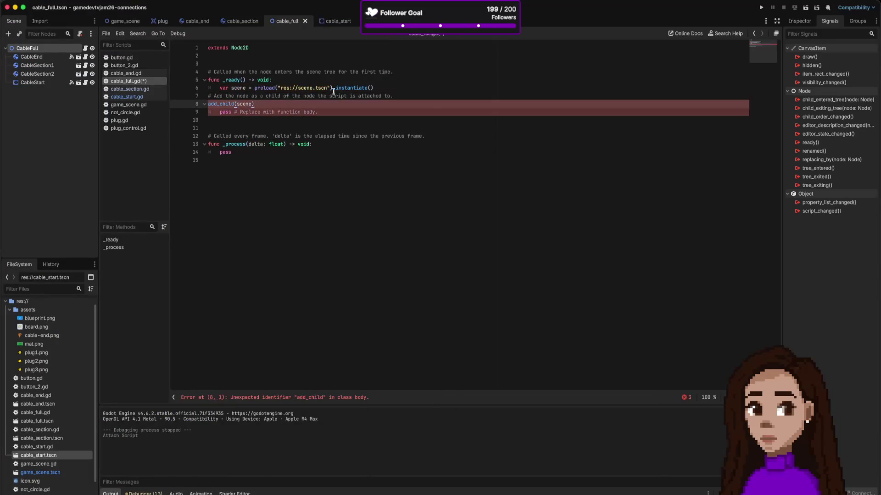
{"action": "double_click", "coordinate": [357, 96]}
{"action": "key", "text": "super+Left"}
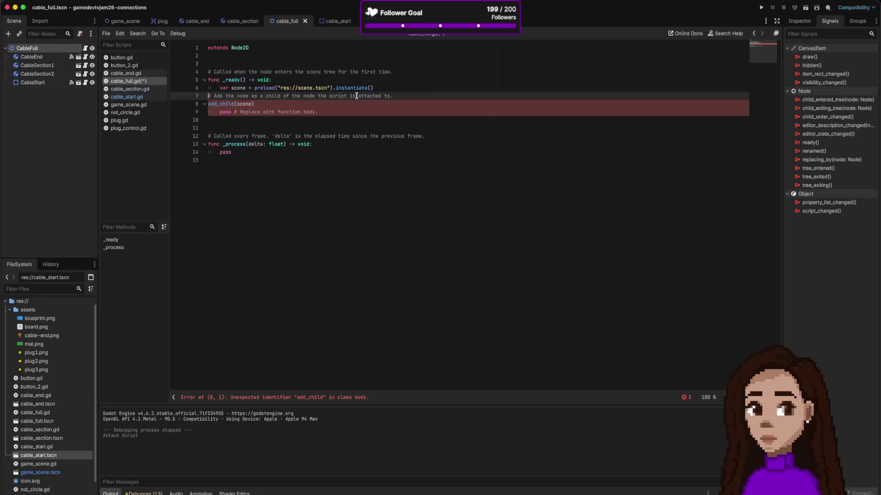
{"action": "key", "text": "Down"}
{"action": "key", "text": "Tab"}
{"action": "key", "text": "Up"}
{"action": "key", "text": "Tab"}
Change the preload path to res://cable_section.tscn
{"action": "key", "text": "Up"}
{"action": "key", "text": "super+Right"}
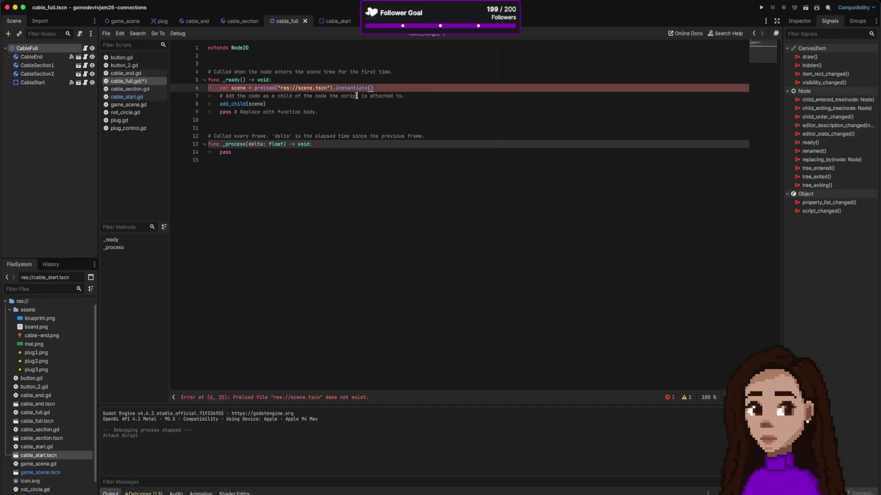
{"action": "double_click", "coordinate": [310, 87]}
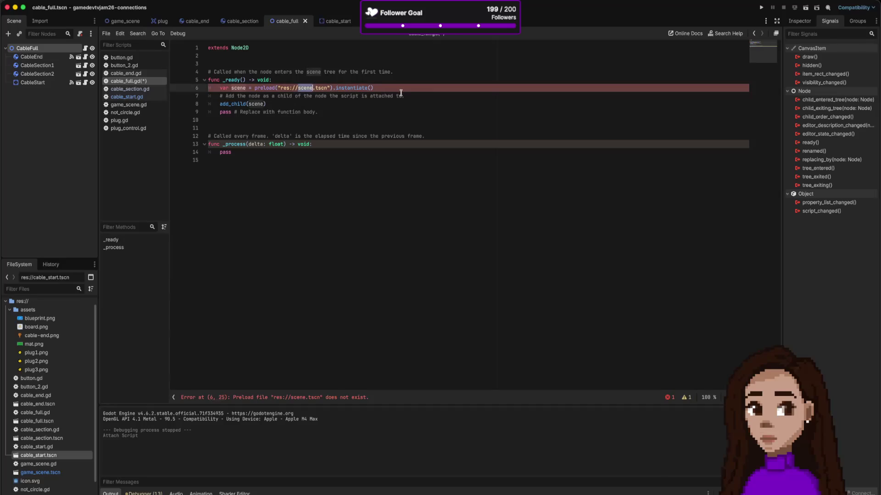
{"action": "type", "text": "cable_"}
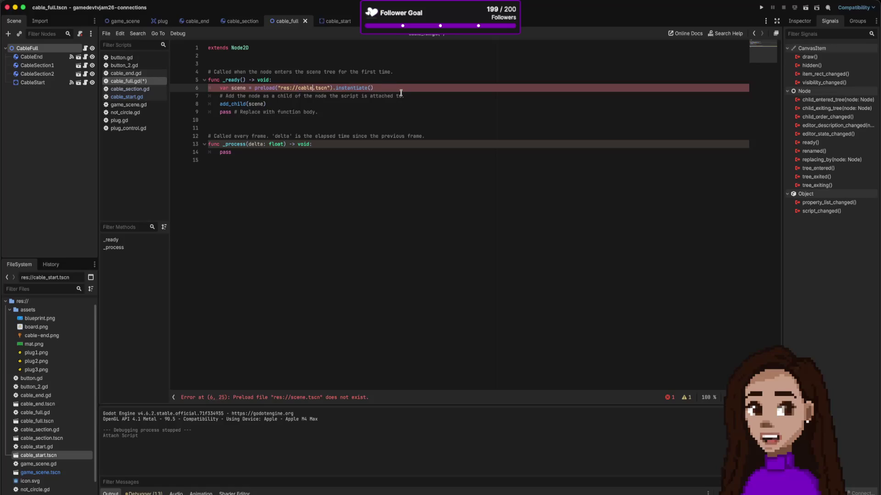
{"action": "type", "text": "se"}
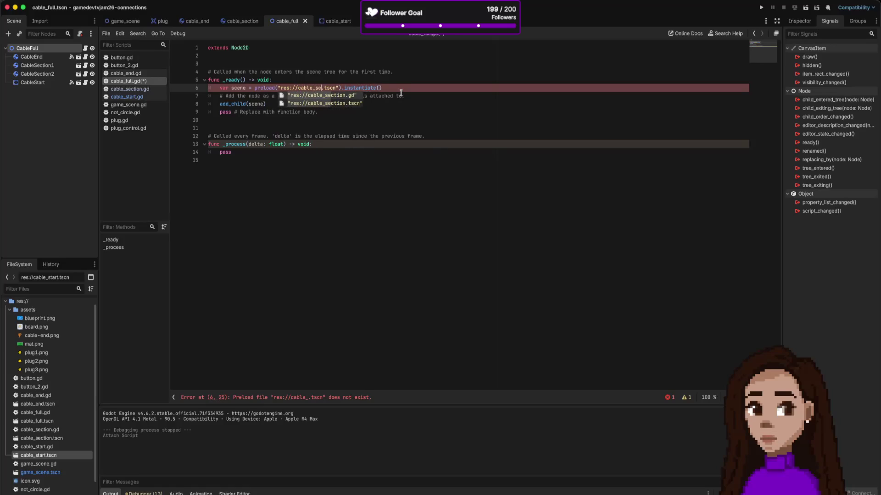
{"action": "left_click", "coordinate": [345, 104]}
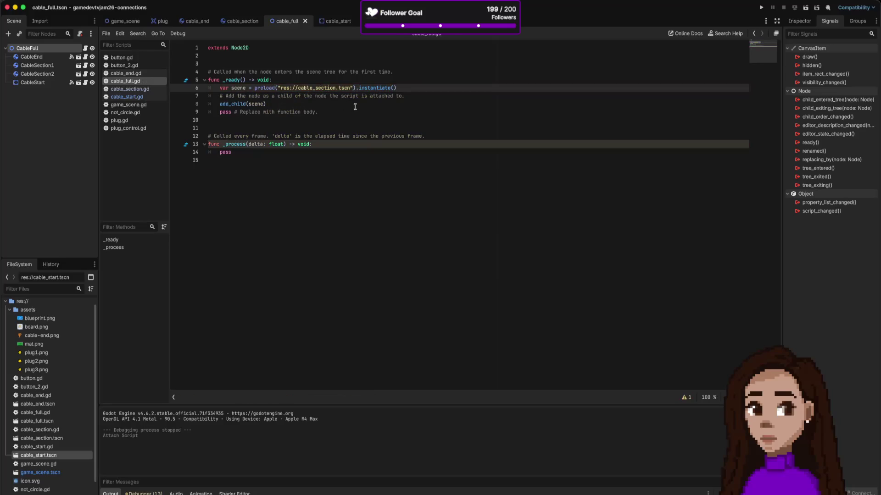
{"action": "left_click", "coordinate": [352, 135]}
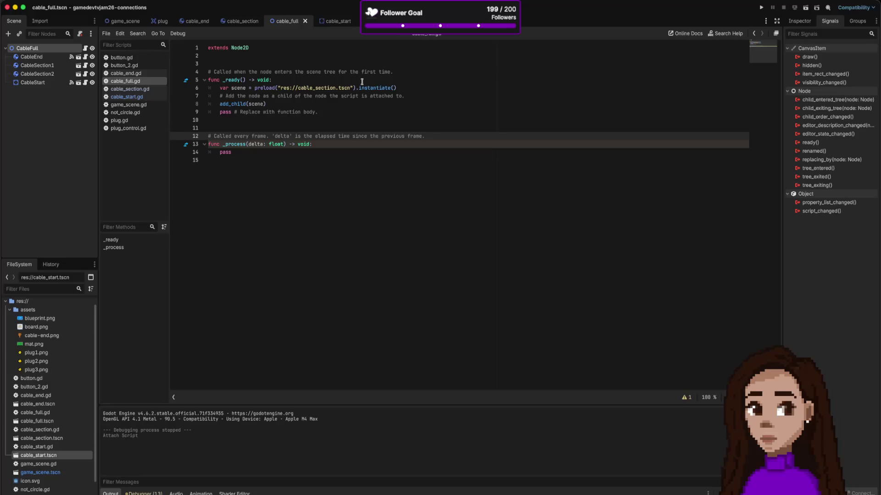
Start a 'scene.' line after add_child(scene) and inspect CableSection1's properties in the Inspector
{"action": "left_click", "coordinate": [274, 103]}
{"action": "key", "text": "Return"}
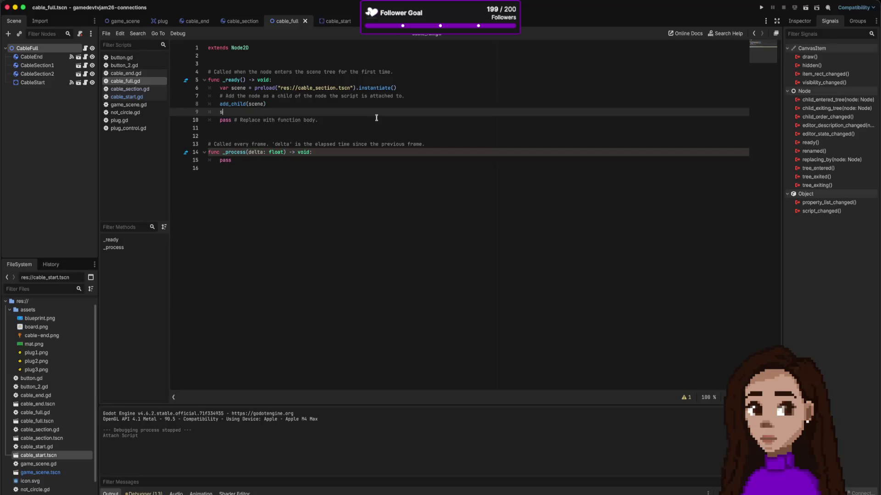
{"action": "type", "text": "c"}
{"action": "key", "text": "Return"}
{"action": "type", "text": "."}
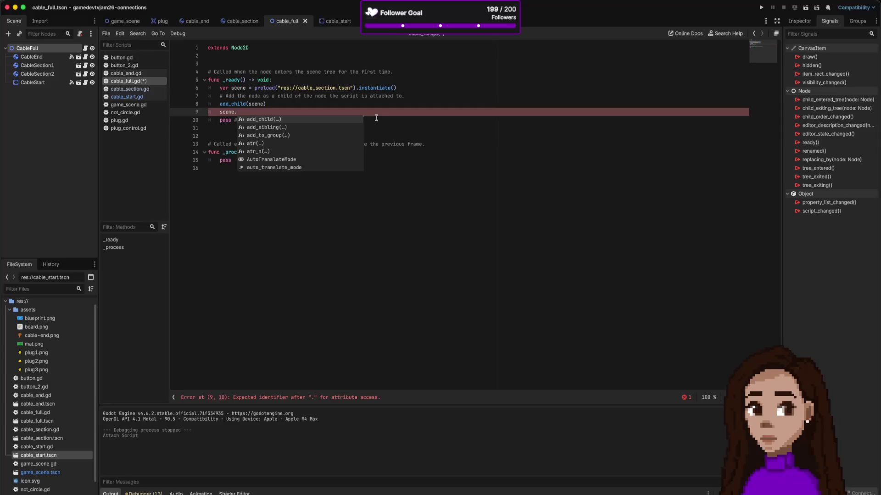
{"action": "left_click", "coordinate": [51, 67]}
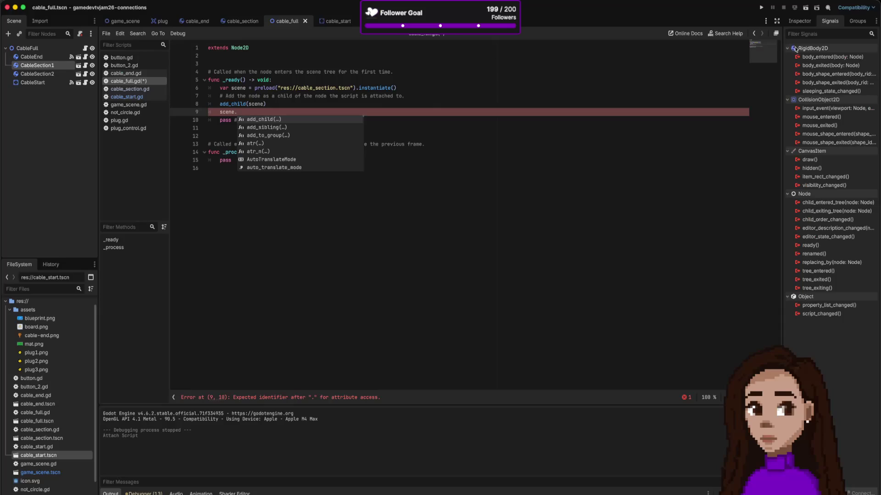
{"action": "left_click", "coordinate": [798, 21]}
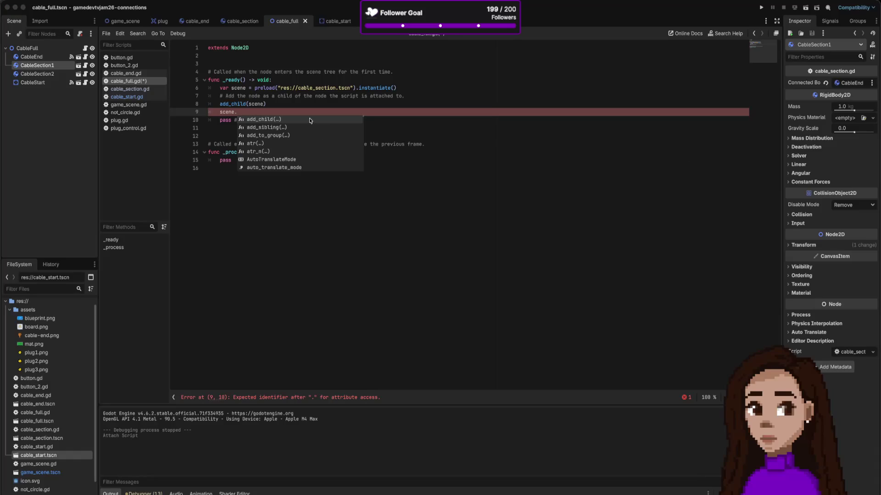
Rewrite the new line as the partial cast '(scene as CableS', then view the cable_section scene
{"action": "left_click", "coordinate": [295, 111]}
{"action": "type", "text": "Co"}
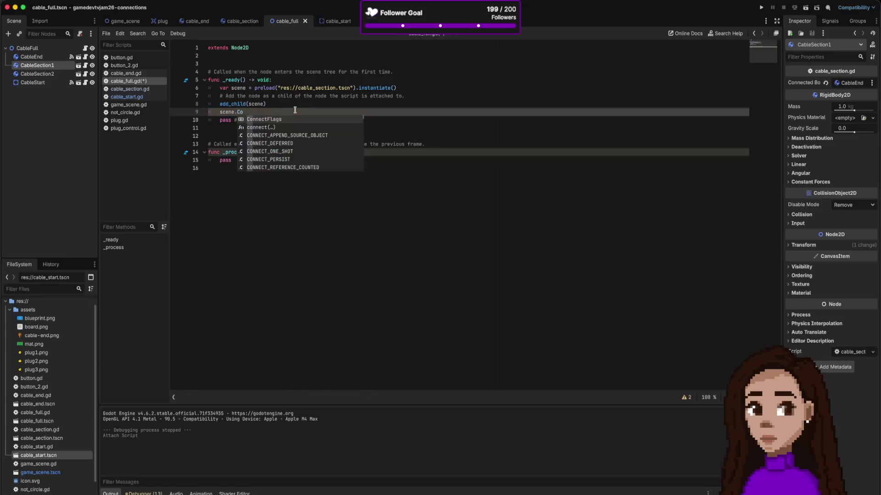
{"action": "type", "text": "n"}
{"action": "key", "text": "BackSpace"}
{"action": "key", "text": "BackSpace"}
{"action": "key", "text": "BackSpace"}
{"action": "key", "text": "shift+Home"}
{"action": "type", "text": "("}
{"action": "key", "text": "Right"}
{"action": "type", "text": "as C"}
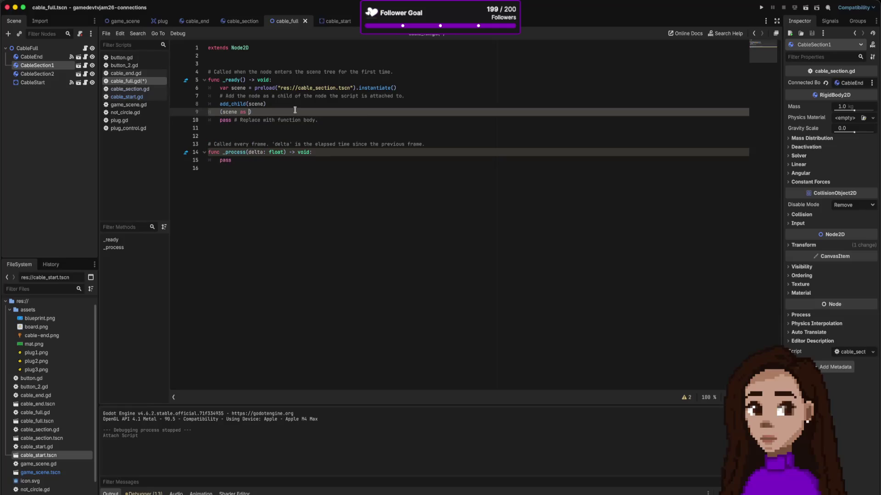
{"action": "type", "text": "ableSe"}
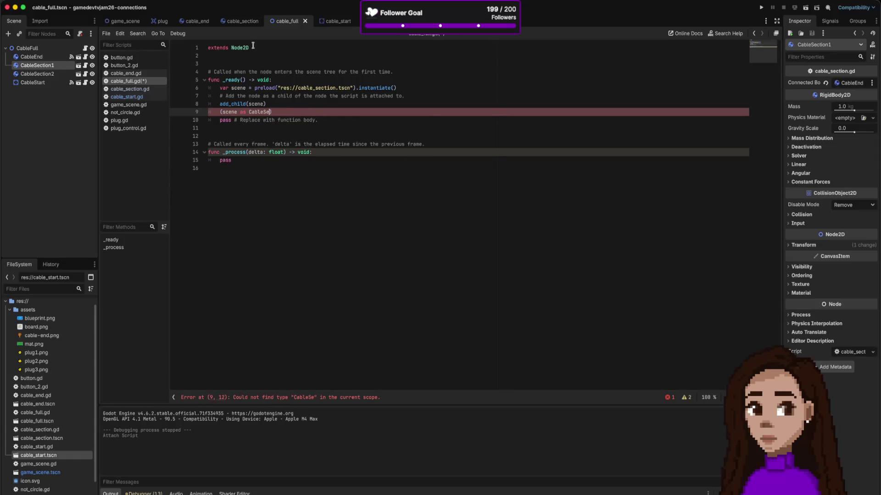
{"action": "left_click", "coordinate": [247, 22]}
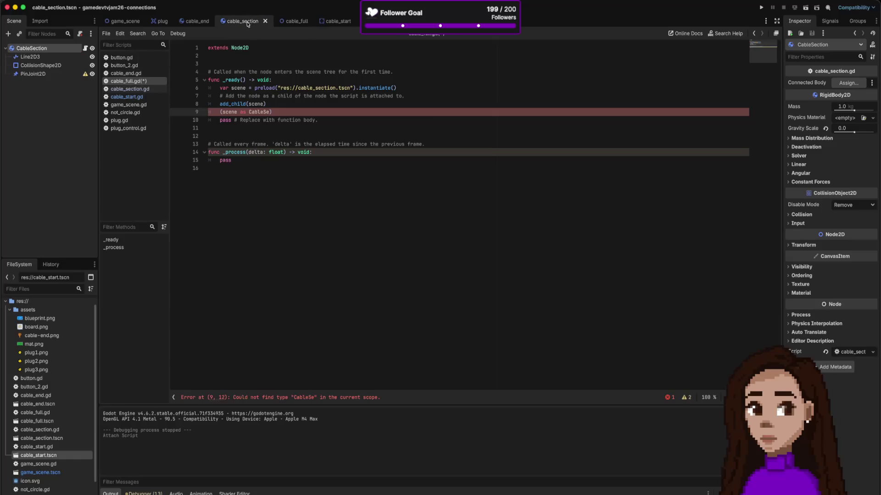
Back in cable_full.gd, delete the unfinished cast text from line 9
{"action": "left_click", "coordinate": [297, 23]}
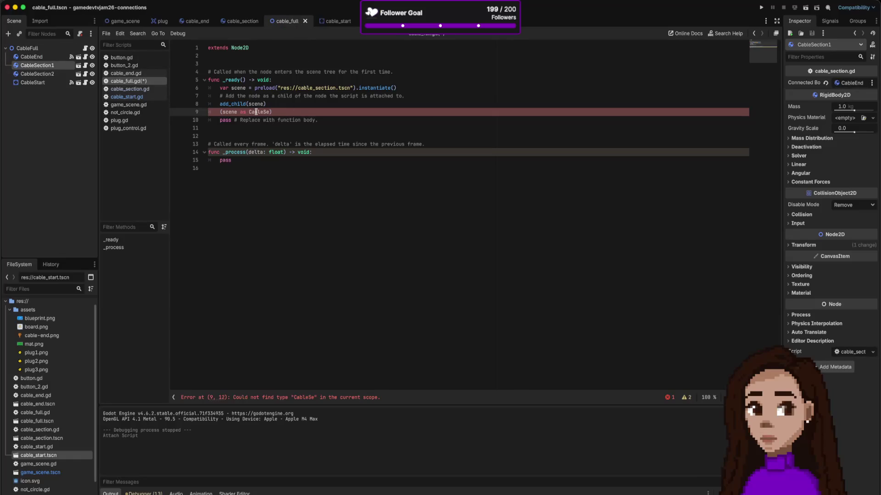
{"action": "left_click_drag", "start_coordinate": [274, 111], "coordinate": [236, 112]}
{"action": "key", "text": "BackSpace"}
{"action": "key", "text": "BackSpace"}
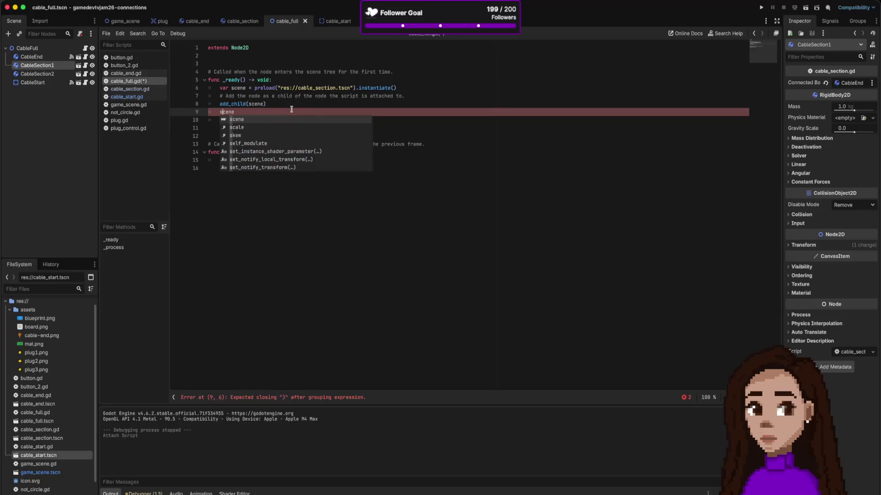
{"action": "key", "text": "Return"}
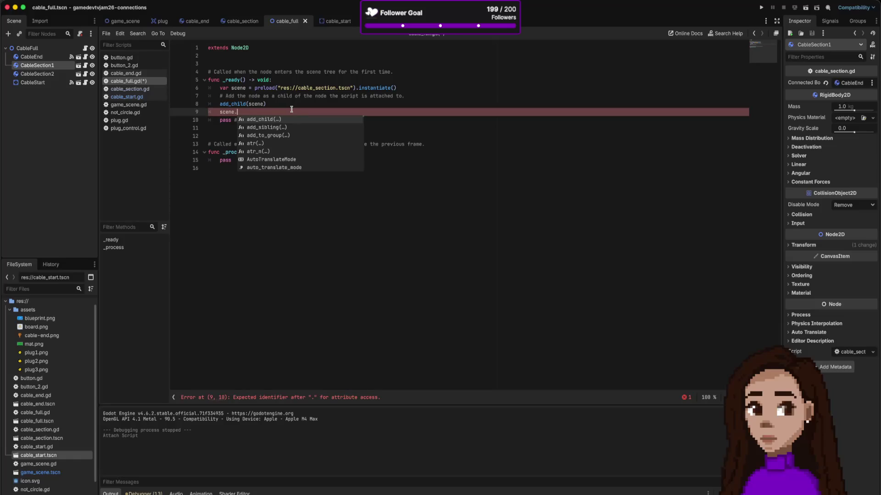
{"action": "scroll", "coordinate": [280, 147], "scroll_direction": "down", "scroll_amount": 1}
{"action": "scroll", "coordinate": [279, 147], "scroll_direction": "down", "scroll_amount": 10}
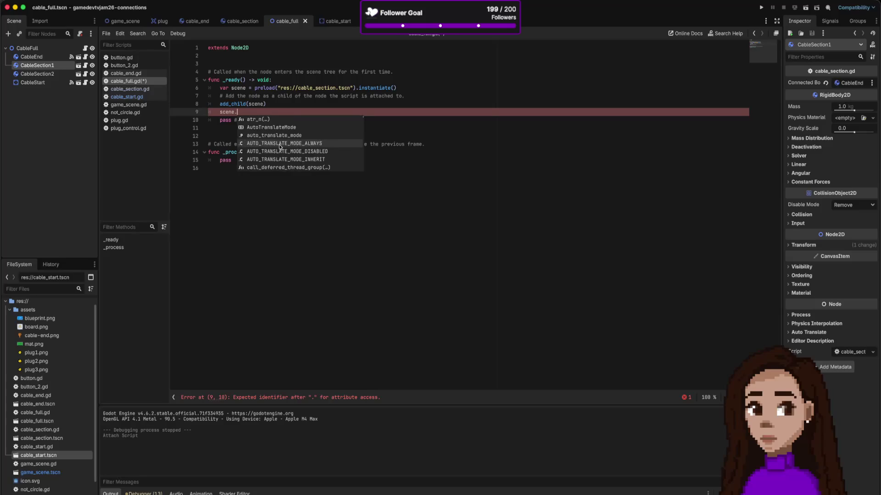
{"action": "scroll", "coordinate": [280, 147], "scroll_direction": "up", "scroll_amount": 12}
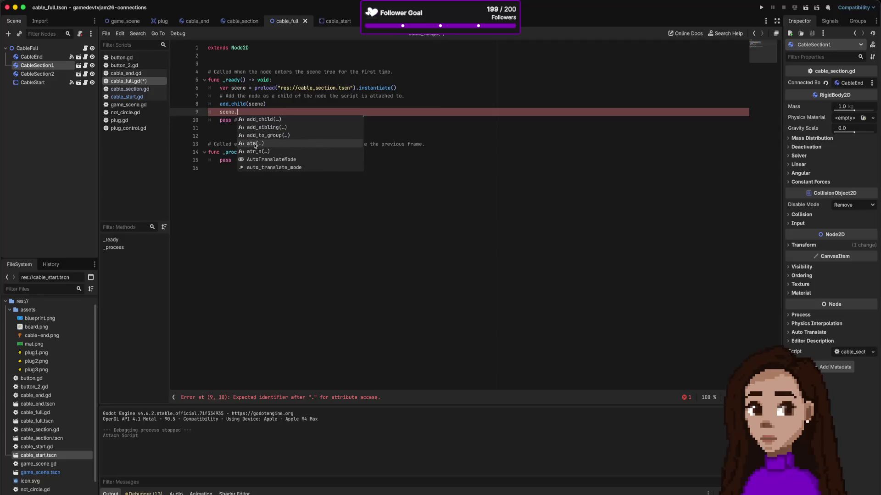
{"action": "key", "text": "Escape"}
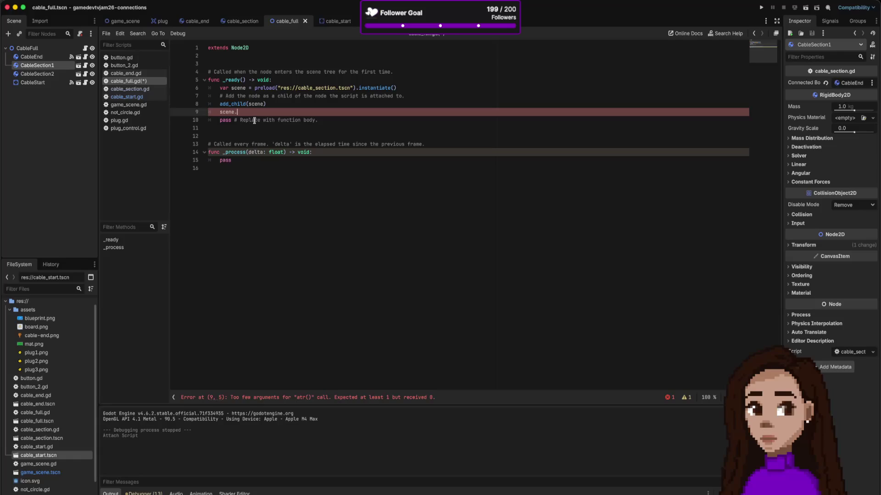
Try writing scene.atr("ConnectedBod") on line 9
{"action": "type", "text": "at"}
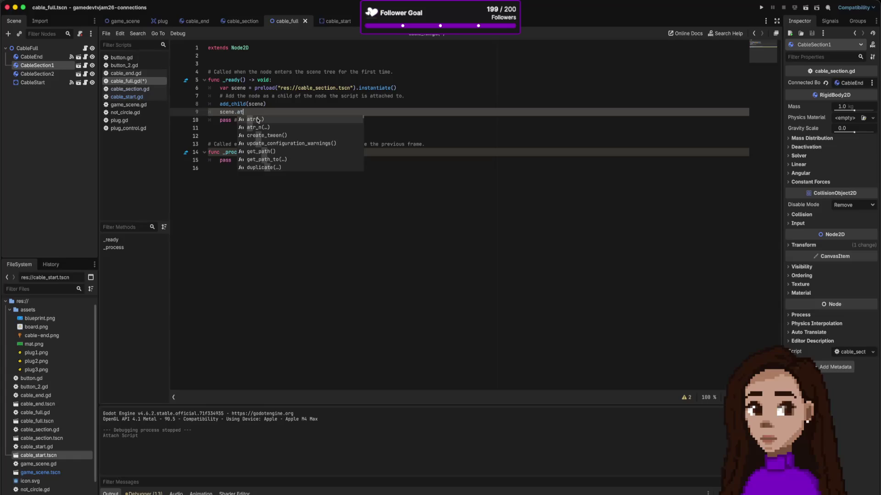
{"action": "double_click", "coordinate": [260, 121]}
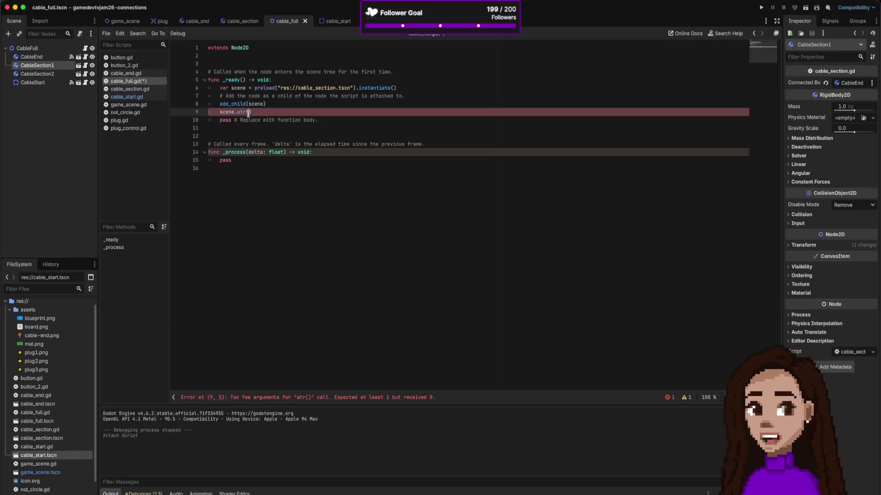
{"action": "key", "text": "Delete"}
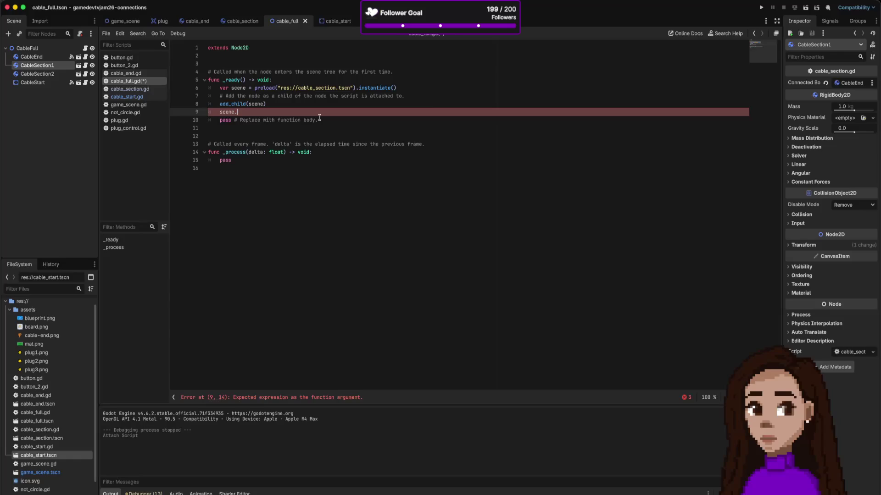
{"action": "type", "text": "atr"}
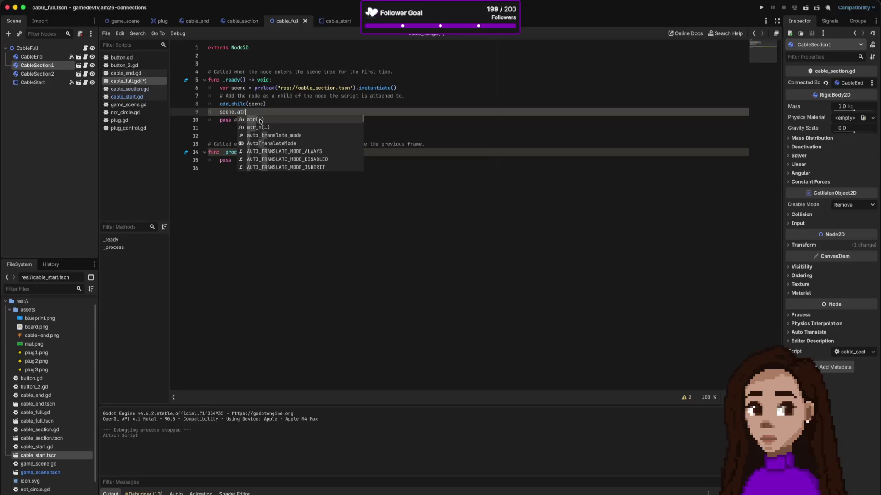
{"action": "left_click", "coordinate": [260, 120]}
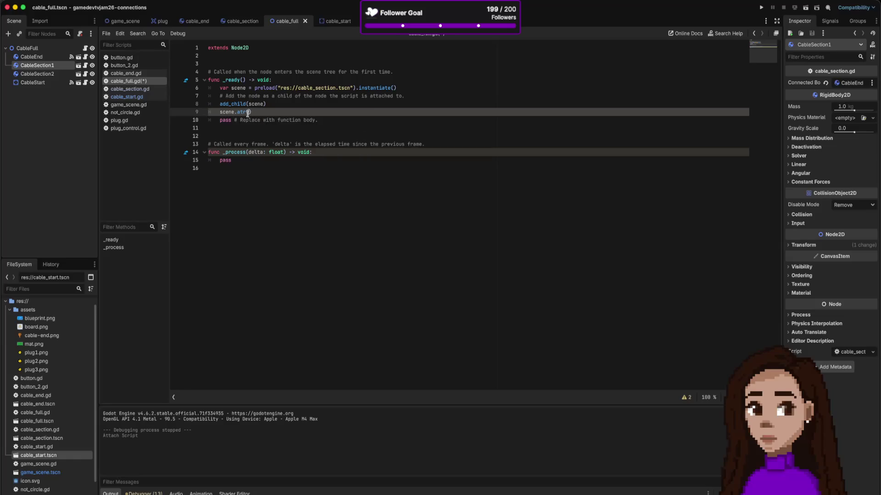
{"action": "type", "text": "\"Connected"}
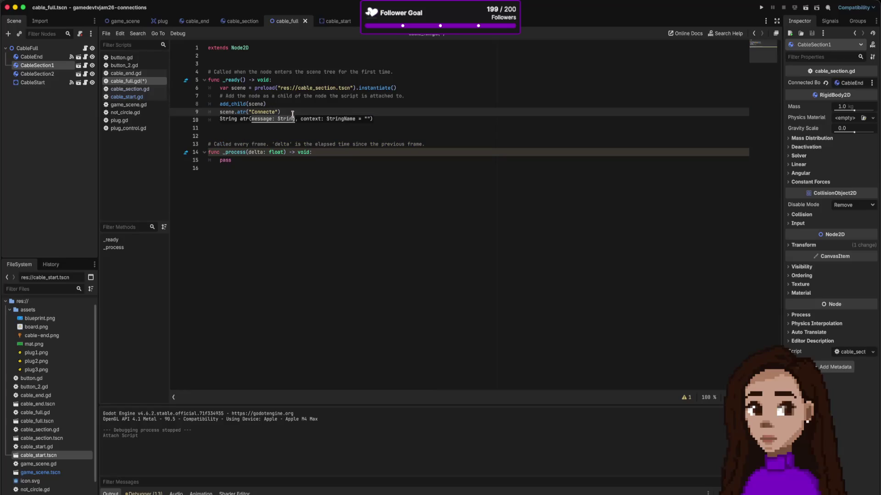
{"action": "type", "text": "Body"}
{"action": "left_click", "coordinate": [267, 144]}
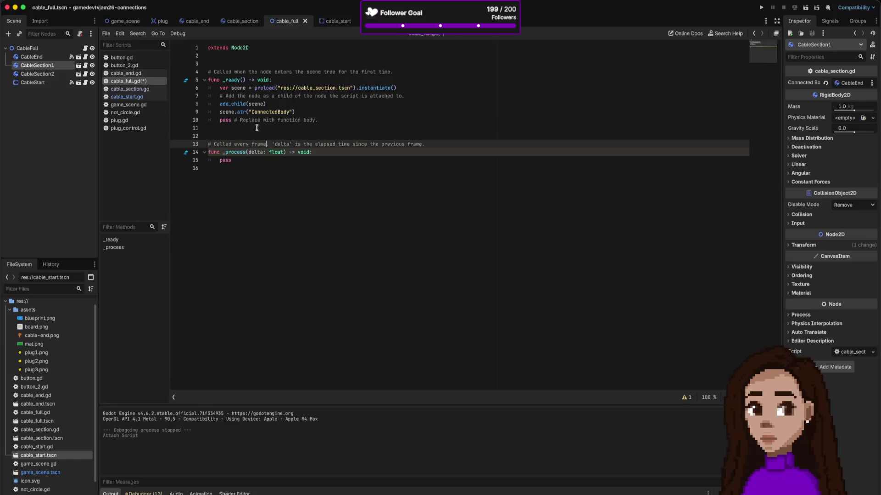
Delete the scene.atr line, leaving line 9 empty, and go to the PackedScene docs
{"action": "left_click", "coordinate": [314, 112]}
{"action": "key", "text": "shift+Home"}
{"action": "key", "text": "BackSpace"}
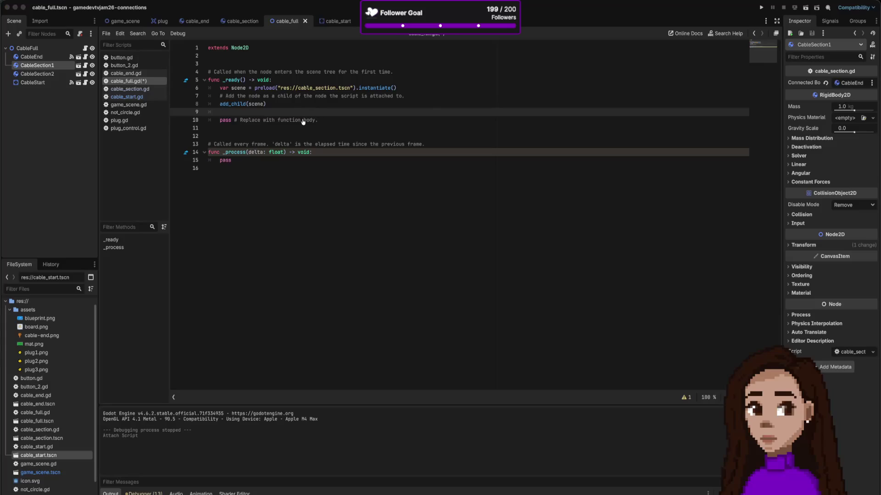
{"action": "key", "text": "super+Tab"}
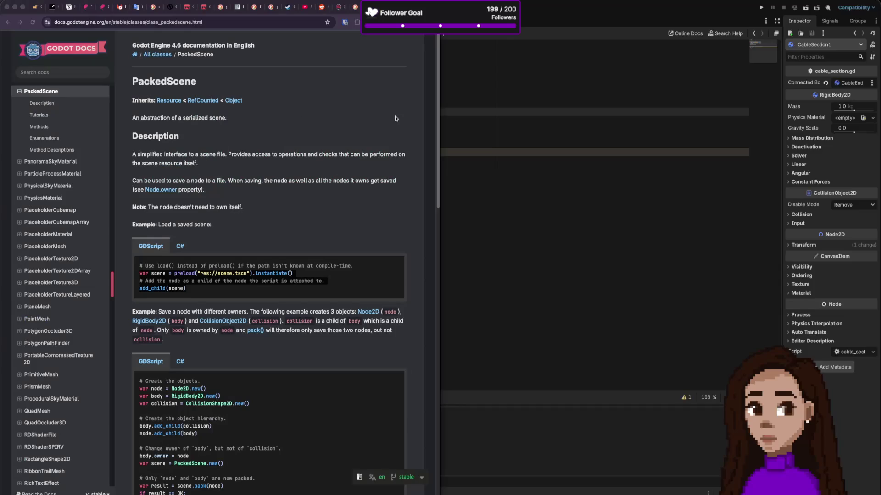
Scroll the PackedScene docs and recheck the forum thread on instantiating packed scenes
{"action": "scroll", "coordinate": [244, 321], "scroll_direction": "down", "scroll_amount": 2}
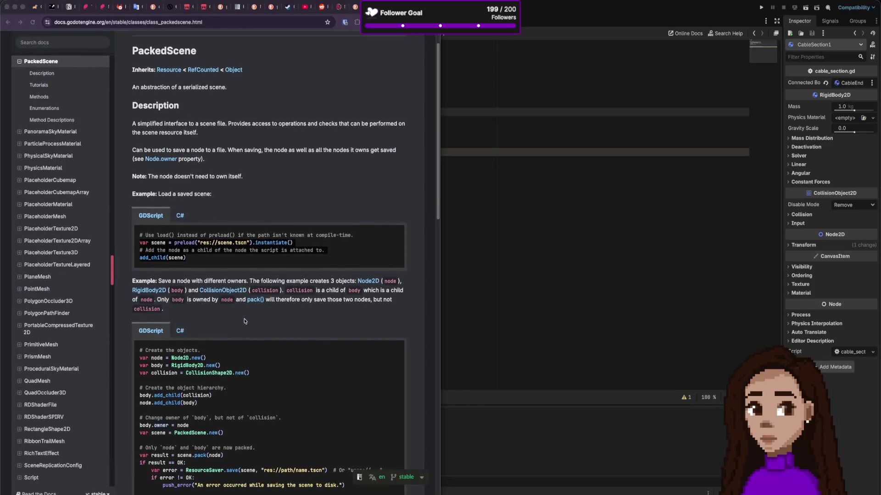
{"action": "scroll", "coordinate": [261, 394], "scroll_direction": "down", "scroll_amount": 1}
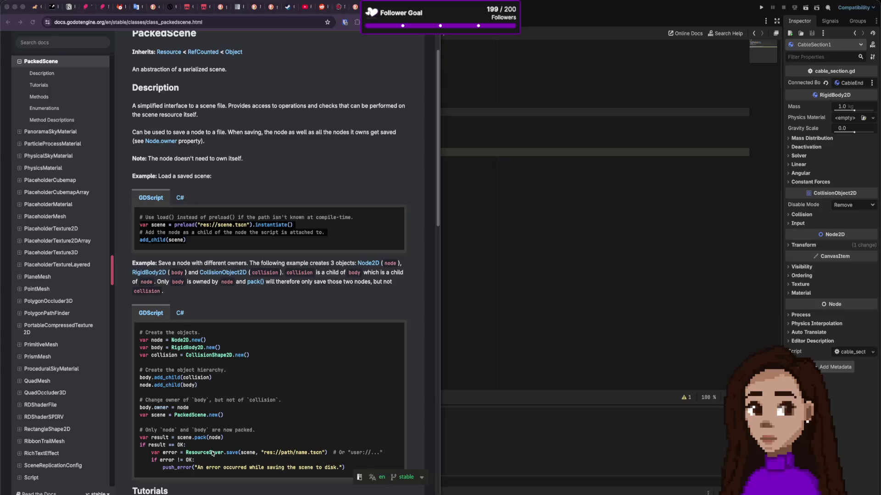
{"action": "scroll", "coordinate": [213, 454], "scroll_direction": "down", "scroll_amount": 1}
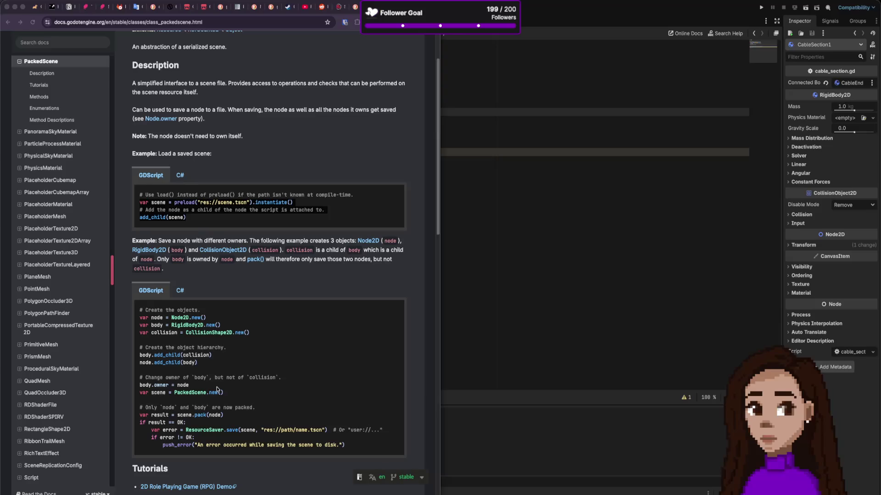
{"action": "scroll", "coordinate": [215, 387], "scroll_direction": "down", "scroll_amount": 5}
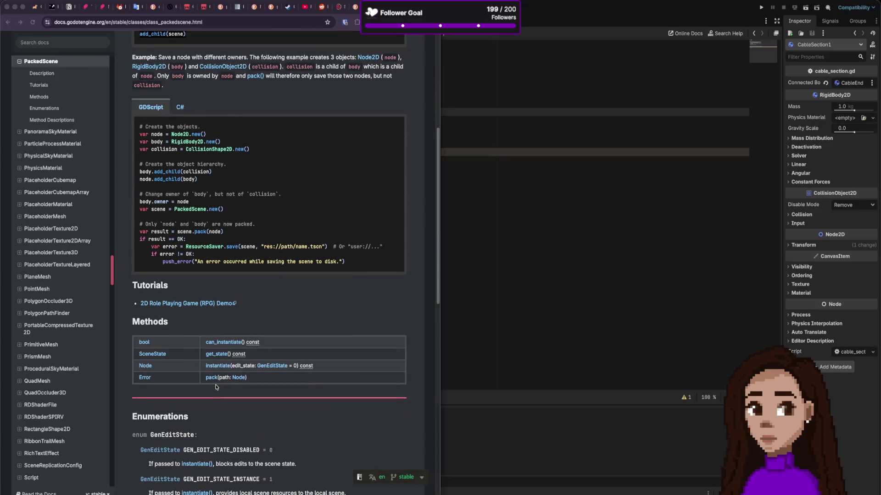
{"action": "scroll", "coordinate": [216, 387], "scroll_direction": "up", "scroll_amount": 6}
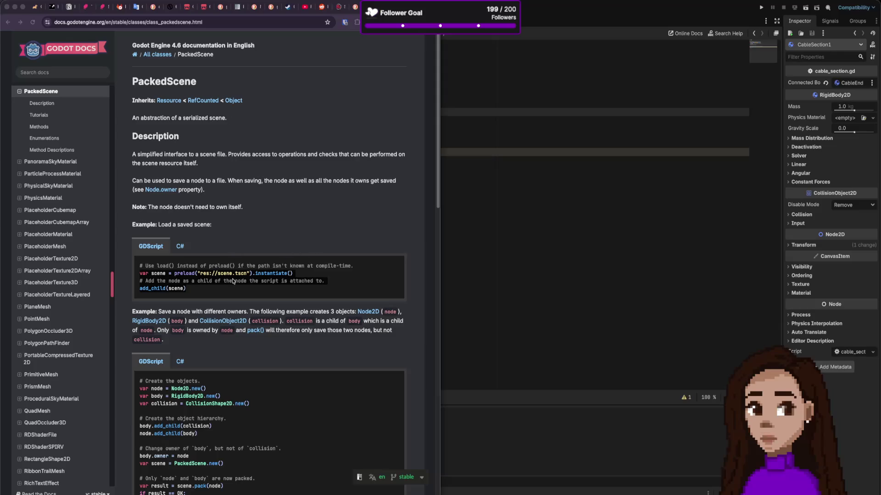
{"action": "scroll", "coordinate": [215, 275], "scroll_direction": "down", "scroll_amount": 1}
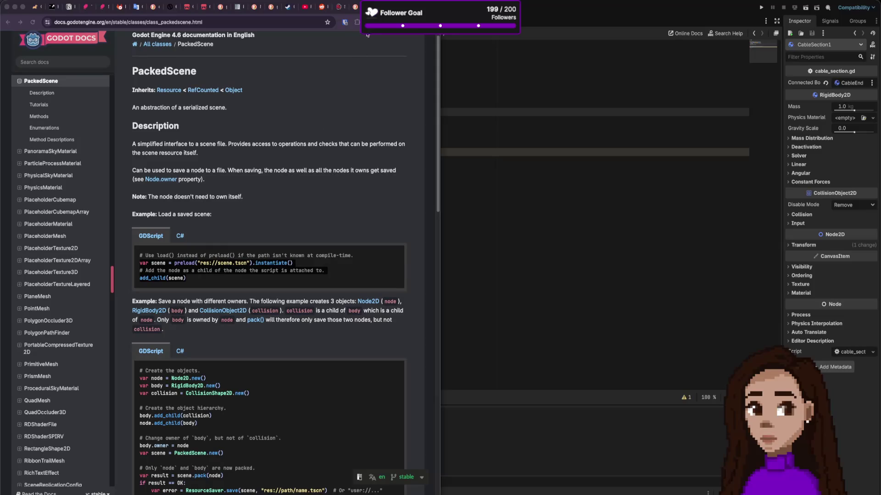
{"action": "key", "text": "ctrl+Tab"}
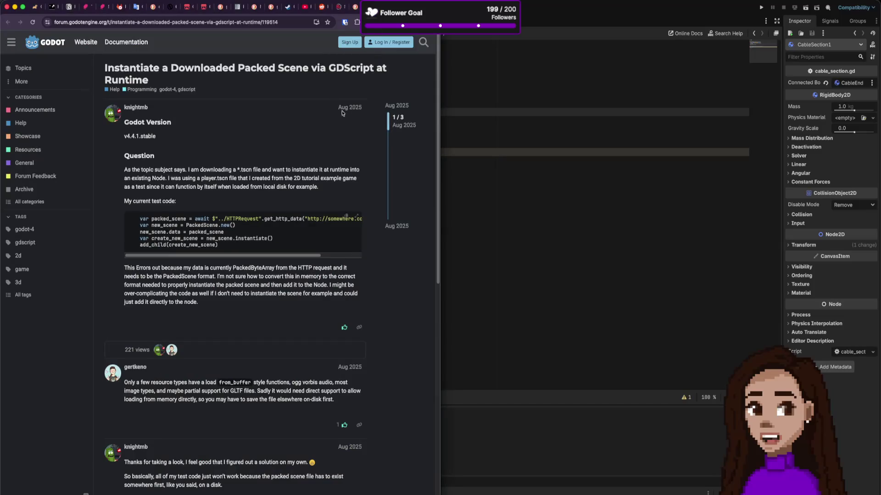
{"action": "scroll", "coordinate": [213, 252], "scroll_direction": "down", "scroll_amount": 4}
{"action": "scroll", "coordinate": [224, 255], "scroll_direction": "down", "scroll_amount": 8}
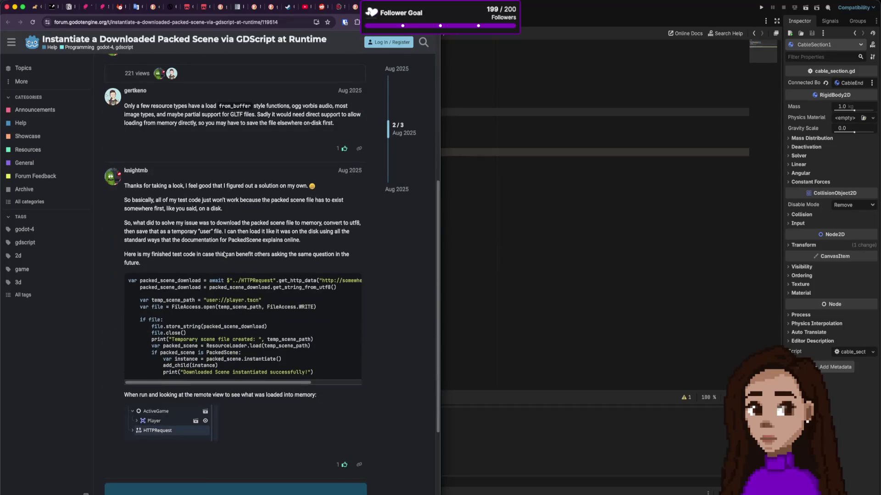
{"action": "scroll", "coordinate": [224, 254], "scroll_direction": "up", "scroll_amount": 10}
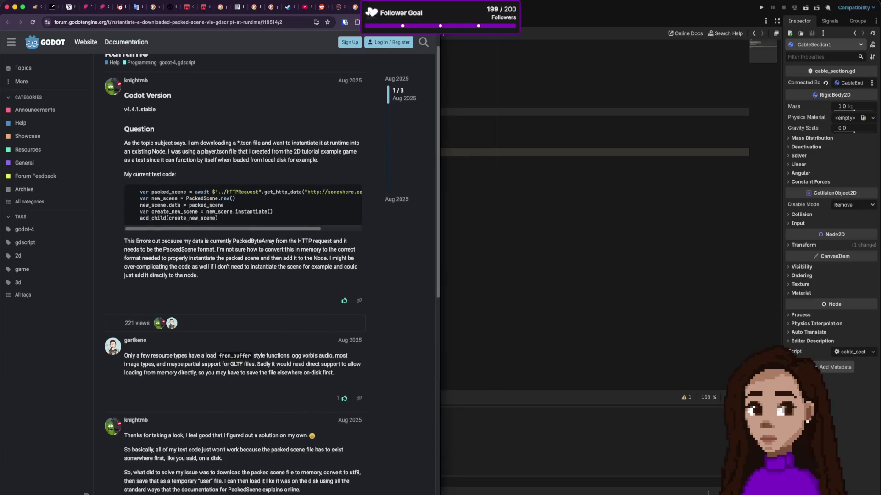
{"action": "key", "text": "ctrl+Tab"}
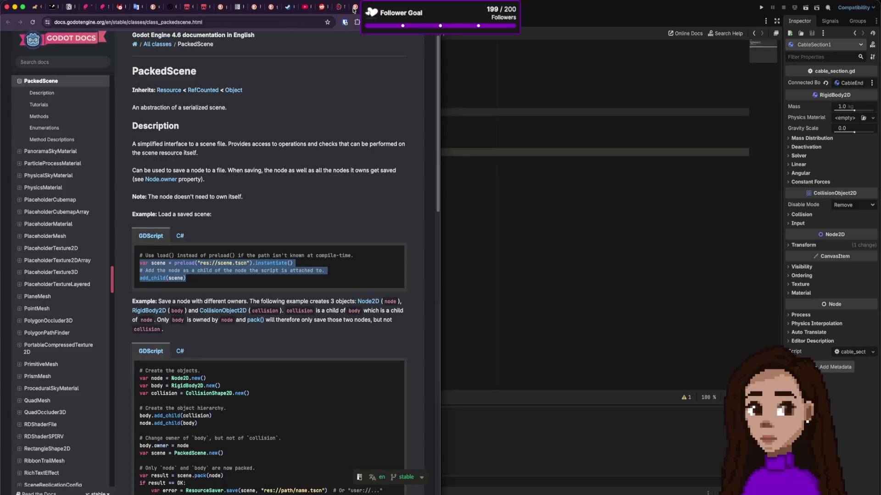
Browse the 'godot instantiate packed scene' results, opening the Reddit result in a background tab
{"action": "left_click", "coordinate": [354, 10]}
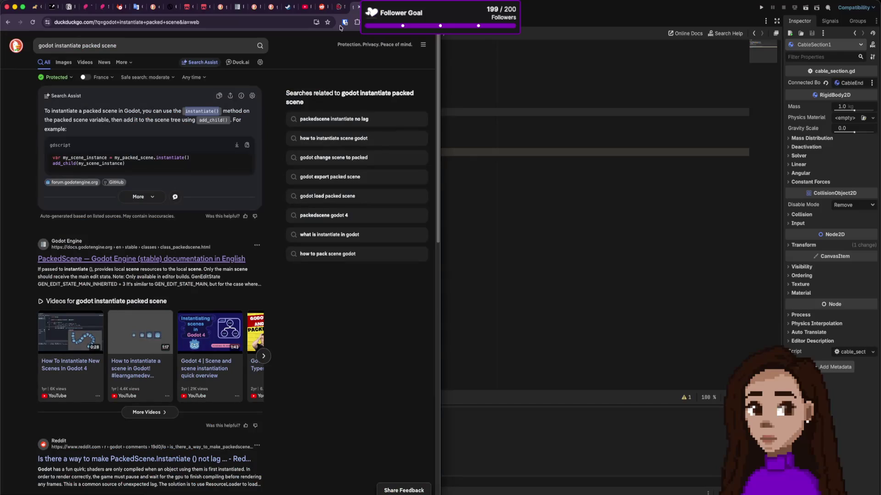
{"action": "scroll", "coordinate": [198, 298], "scroll_direction": "down", "scroll_amount": 5}
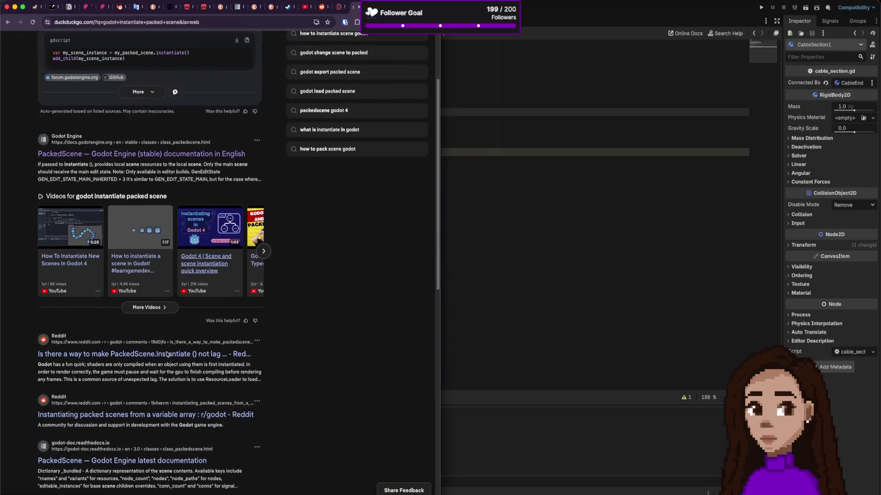
{"action": "scroll", "coordinate": [193, 355], "scroll_direction": "down", "scroll_amount": 3}
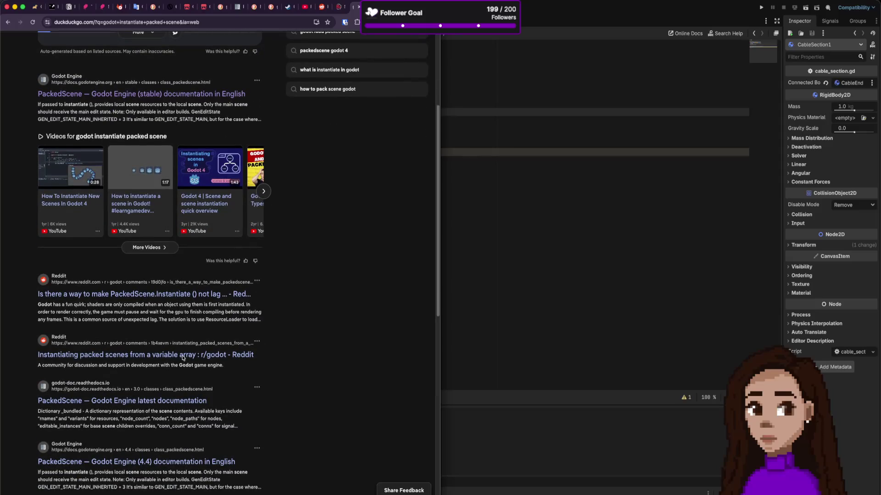
{"action": "scroll", "coordinate": [182, 358], "scroll_direction": "down", "scroll_amount": 4}
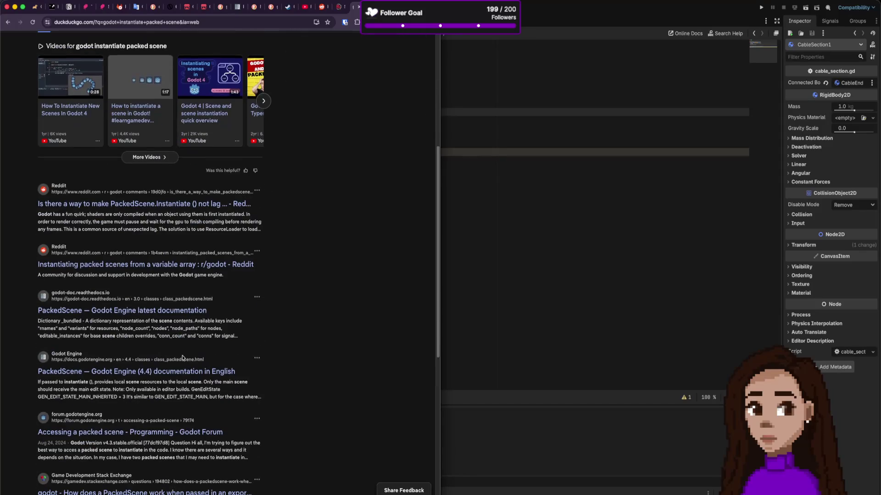
{"action": "middle_click", "coordinate": [205, 265]}
{"action": "scroll", "coordinate": [189, 320], "scroll_direction": "down", "scroll_amount": 4}
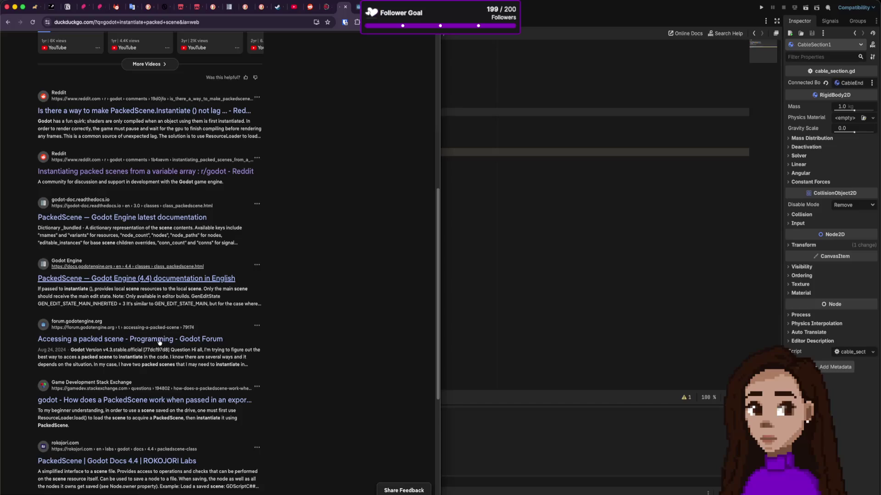
{"action": "scroll", "coordinate": [172, 392], "scroll_direction": "down", "scroll_amount": 1}
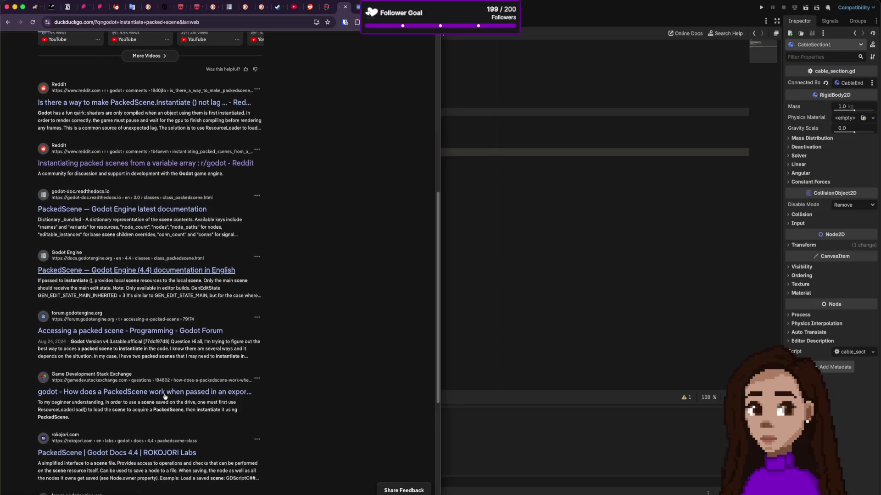
{"action": "scroll", "coordinate": [174, 388], "scroll_direction": "down", "scroll_amount": 3}
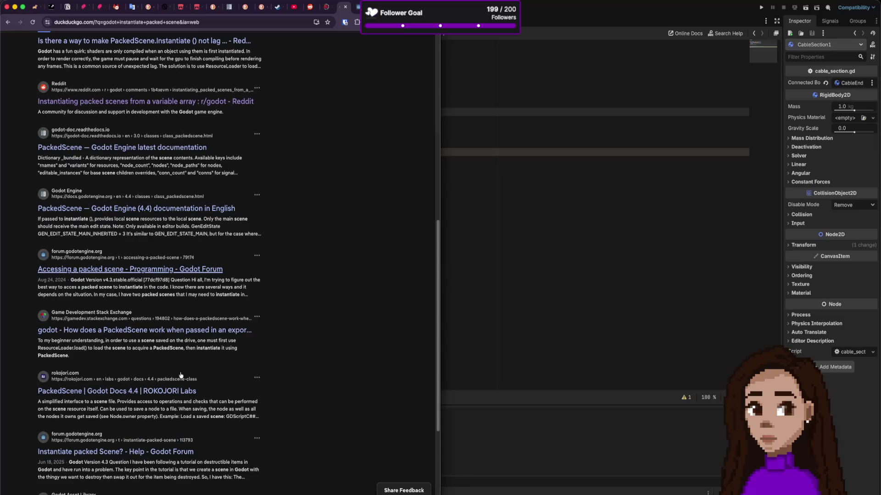
{"action": "scroll", "coordinate": [181, 375], "scroll_direction": "up", "scroll_amount": 3}
{"action": "scroll", "coordinate": [181, 375], "scroll_direction": "down", "scroll_amount": 3}
{"action": "scroll", "coordinate": [132, 418], "scroll_direction": "down", "scroll_amount": 2}
{"action": "scroll", "coordinate": [172, 397], "scroll_direction": "up", "scroll_amount": 10}
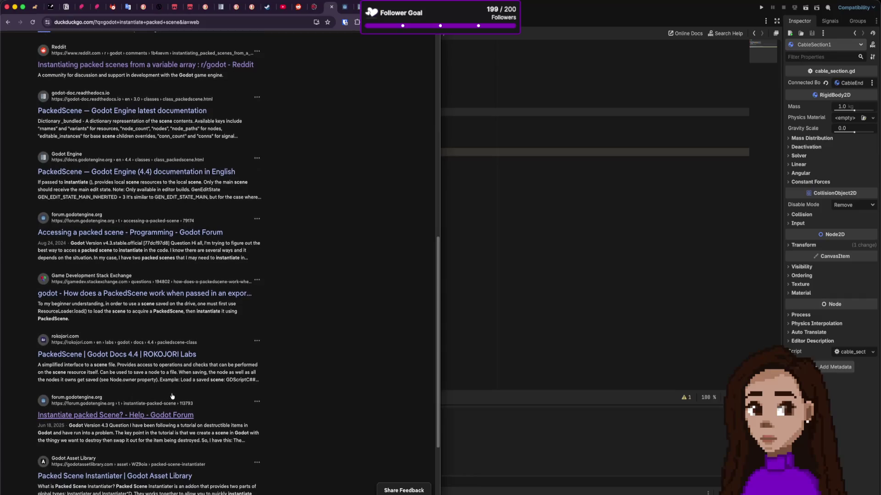
{"action": "scroll", "coordinate": [172, 397], "scroll_direction": "up", "scroll_amount": 4}
Refine the search with 'and set property' and open 'Handling Variables in Instantiated Scenes?'
{"action": "left_click", "coordinate": [119, 46]}
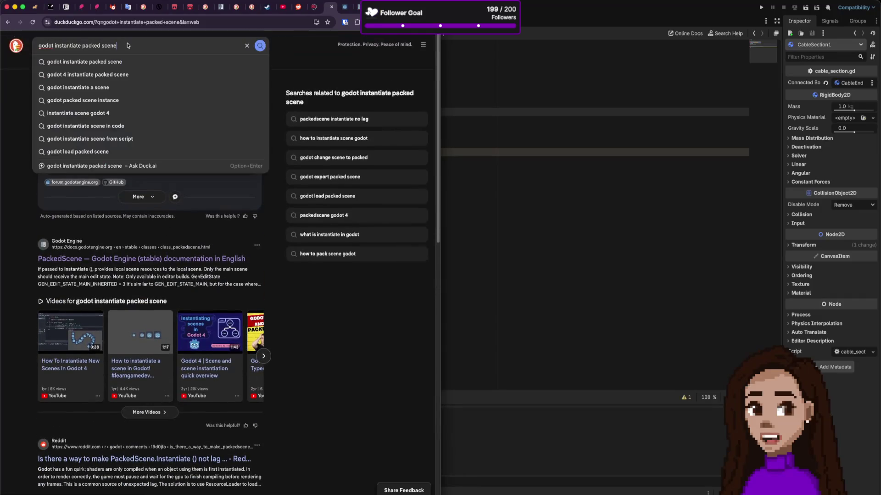
{"action": "type", "text": " and se"}
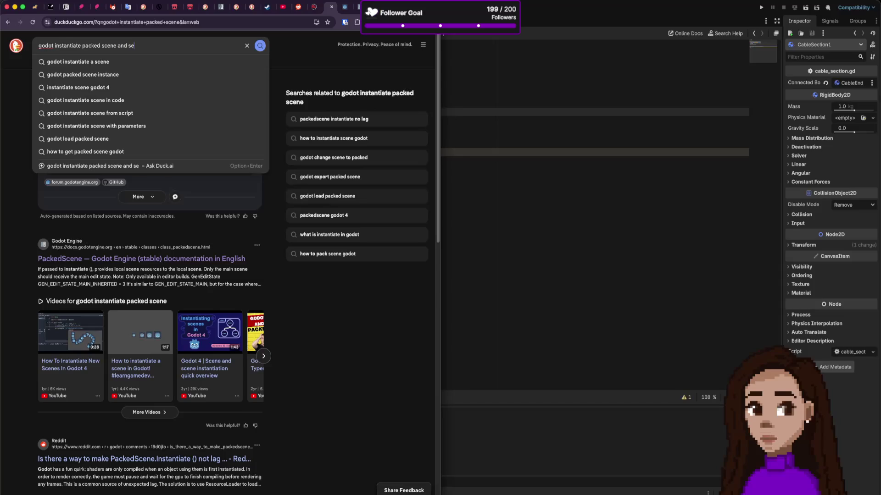
{"action": "type", "text": "t property"}
{"action": "key", "text": "Return"}
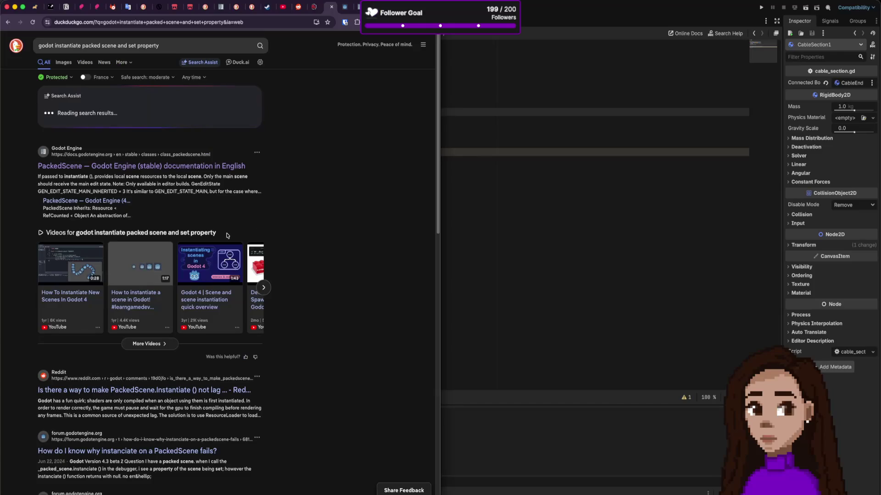
{"action": "scroll", "coordinate": [228, 236], "scroll_direction": "down", "scroll_amount": 3}
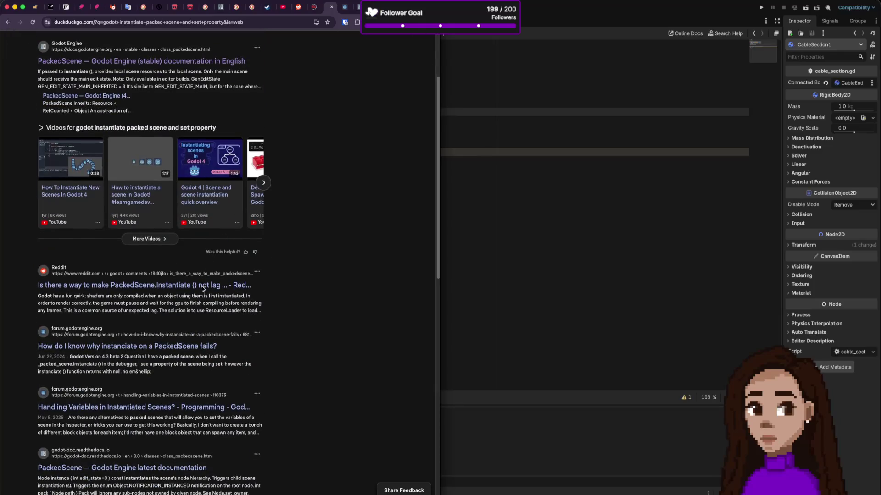
{"action": "scroll", "coordinate": [203, 290], "scroll_direction": "down", "scroll_amount": 1}
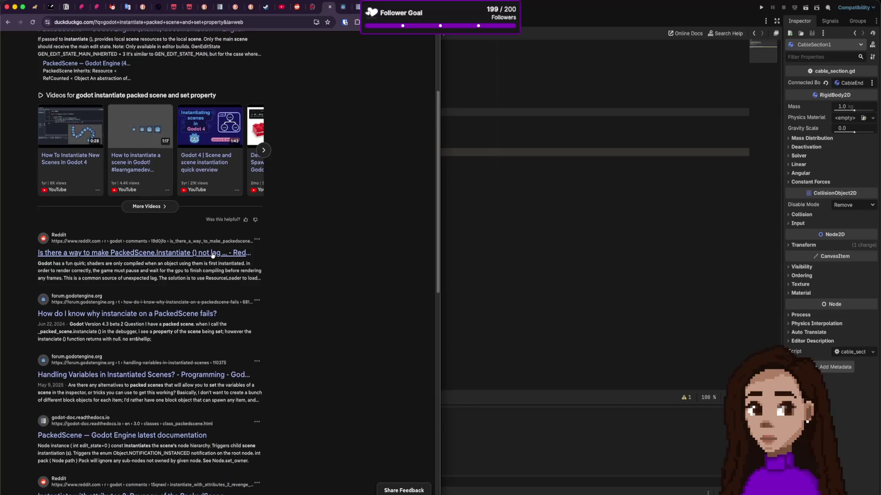
{"action": "scroll", "coordinate": [211, 324], "scroll_direction": "down", "scroll_amount": 2}
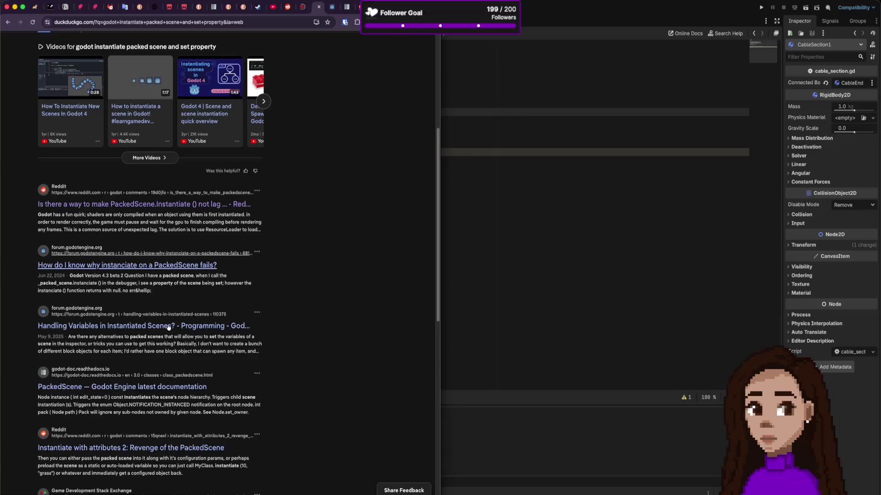
{"action": "left_click", "coordinate": [169, 327]}
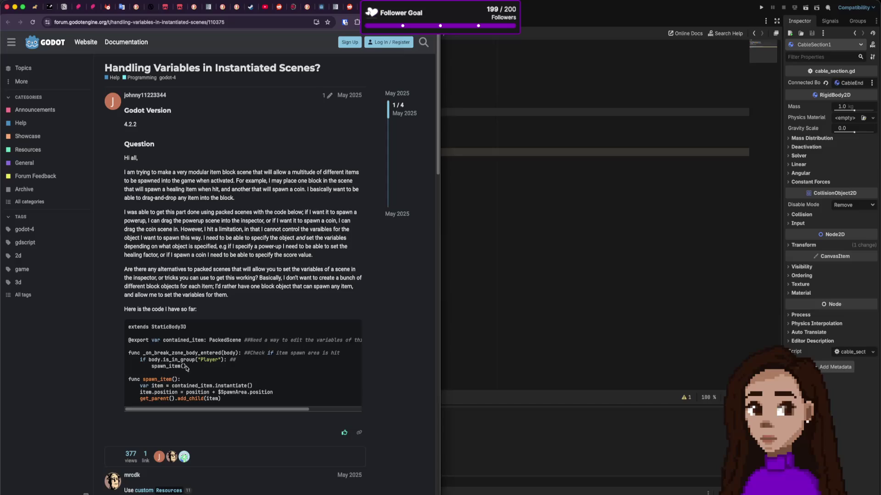
Scroll through the thread's custom-Resource spawn examples, highlight the item.var1 assignment, and return to Godot
{"action": "scroll", "coordinate": [243, 383], "scroll_direction": "down", "scroll_amount": 1}
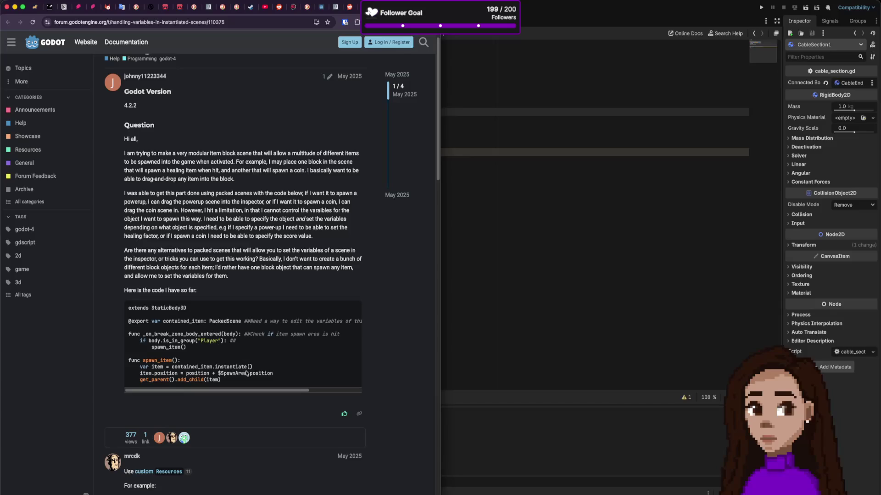
{"action": "scroll", "coordinate": [247, 373], "scroll_direction": "down", "scroll_amount": 12}
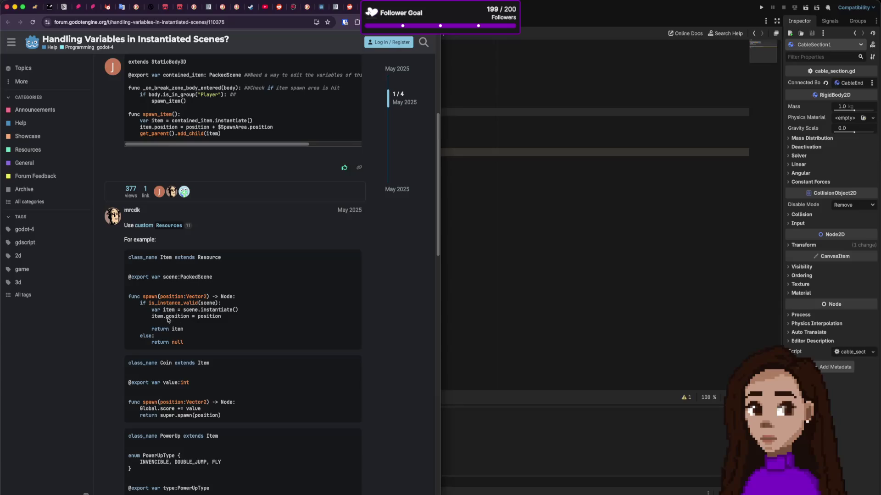
{"action": "scroll", "coordinate": [228, 322], "scroll_direction": "down", "scroll_amount": 1}
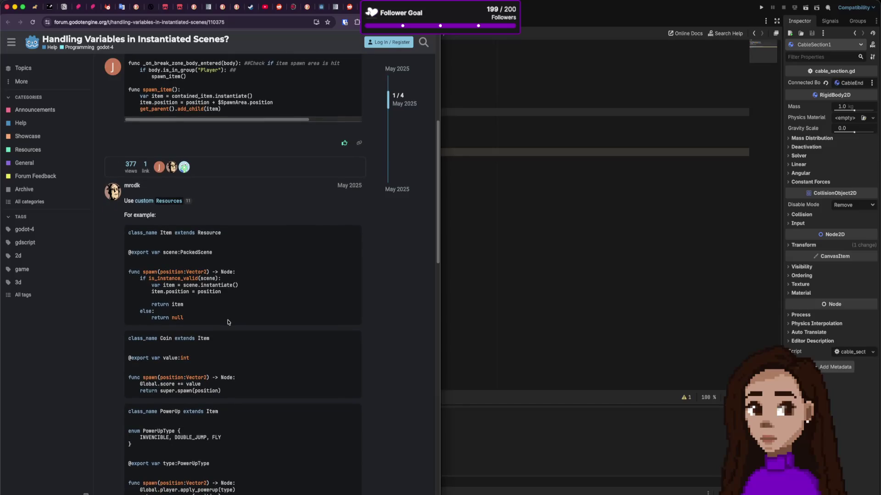
{"action": "scroll", "coordinate": [227, 322], "scroll_direction": "down", "scroll_amount": 3}
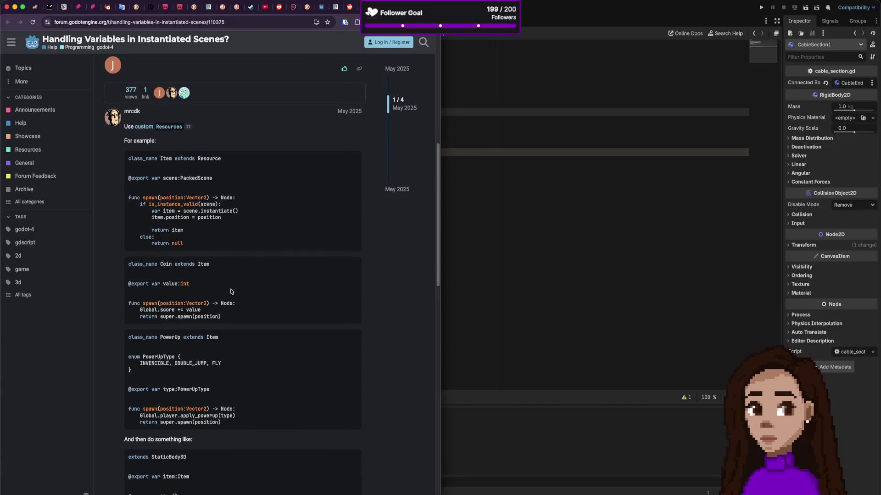
{"action": "scroll", "coordinate": [210, 316], "scroll_direction": "down", "scroll_amount": 4}
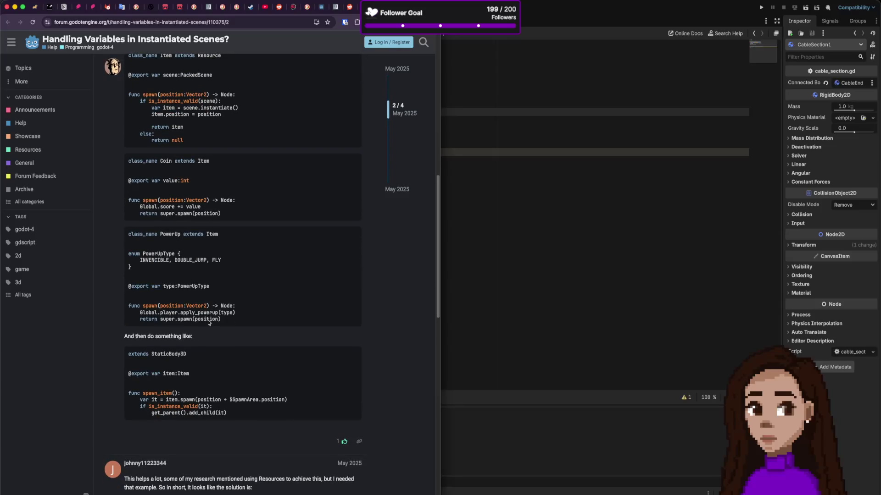
{"action": "scroll", "coordinate": [209, 323], "scroll_direction": "down", "scroll_amount": 1}
{"action": "scroll", "coordinate": [209, 324], "scroll_direction": "down", "scroll_amount": 2}
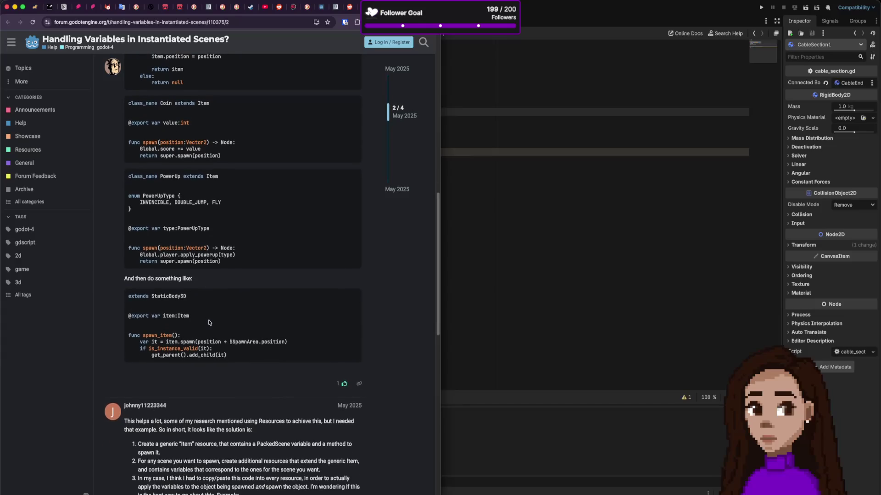
{"action": "scroll", "coordinate": [209, 323], "scroll_direction": "down", "scroll_amount": 2}
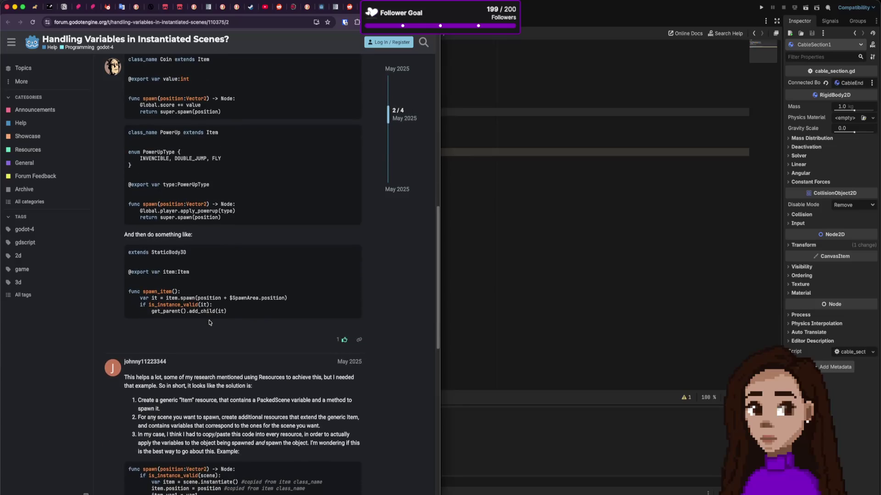
{"action": "scroll", "coordinate": [209, 322], "scroll_direction": "down", "scroll_amount": 5}
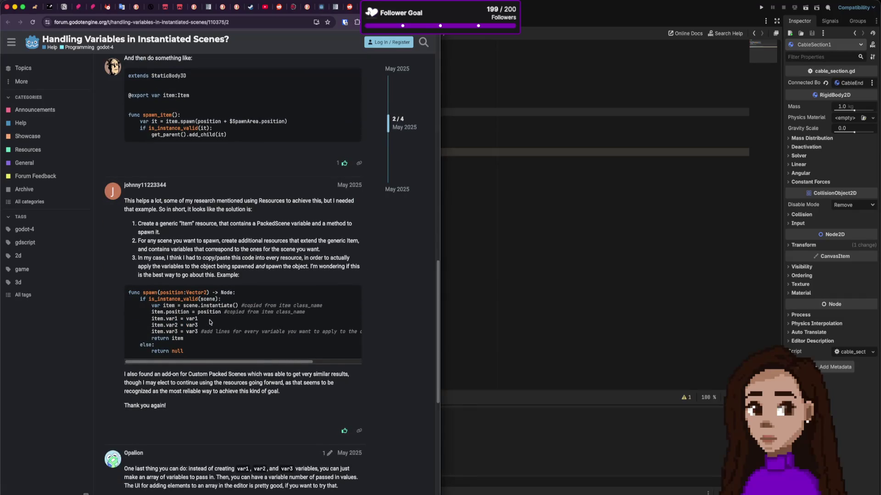
{"action": "left_click_drag", "start_coordinate": [160, 320], "coordinate": [187, 320]}
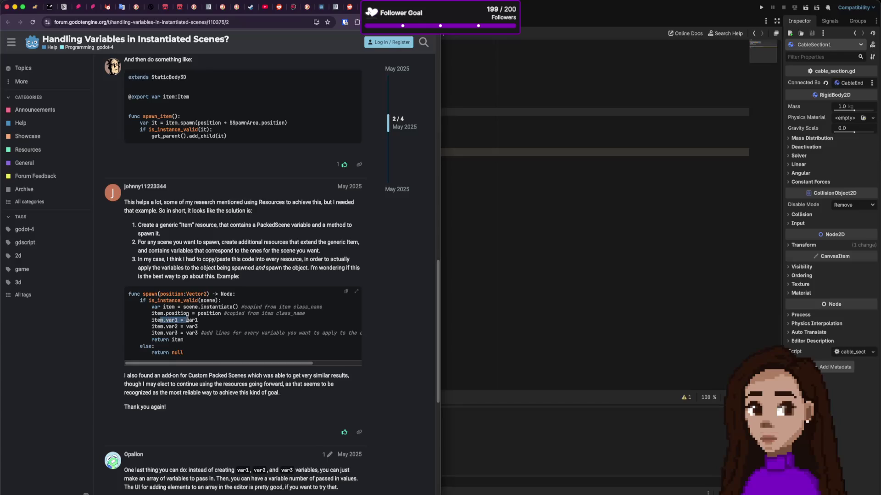
{"action": "key", "text": "super+Tab"}
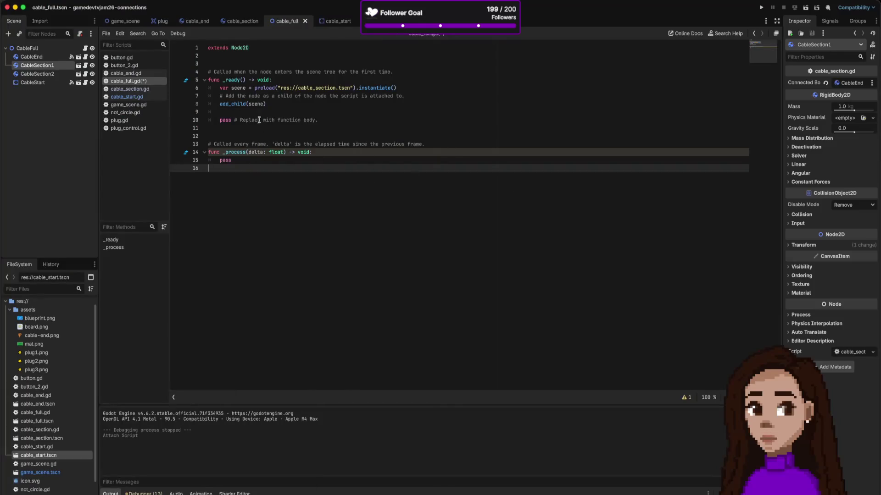
Begin line 9 with 'scene.' and grab the connectedBody variable name from cable_section.gd
{"action": "left_click", "coordinate": [268, 104]}
{"action": "key", "text": "Down"}
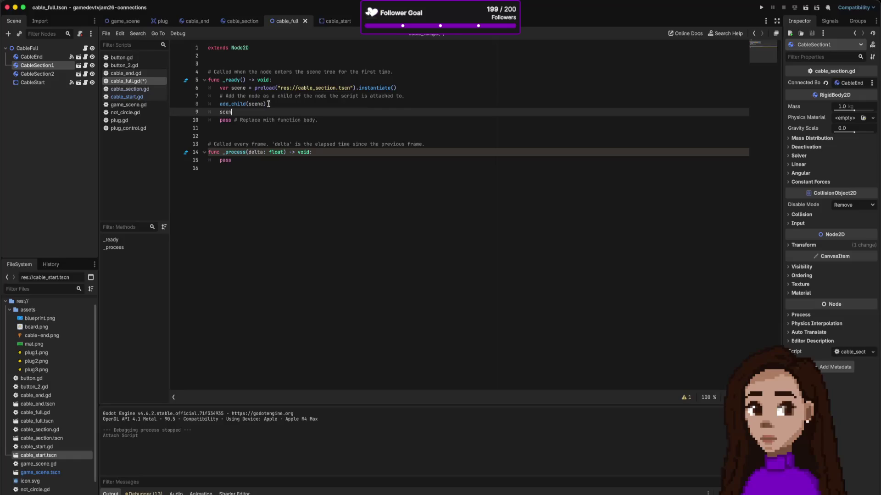
{"action": "type", "text": "e."}
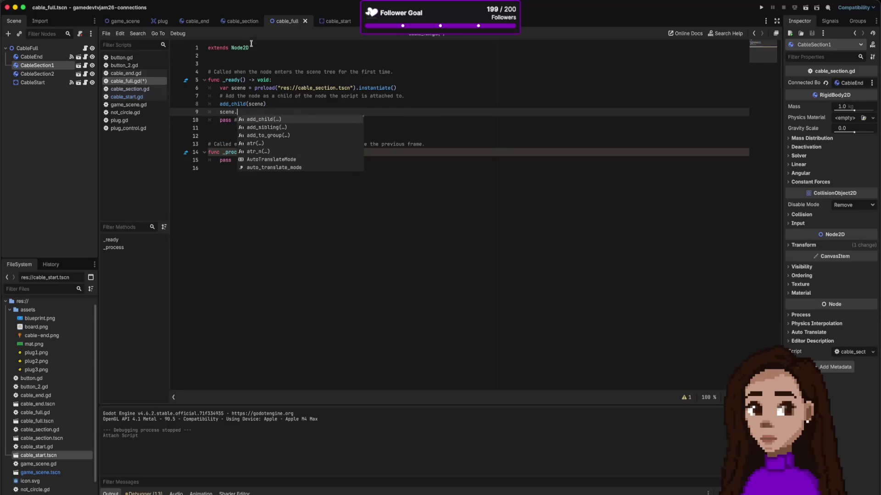
{"action": "left_click", "coordinate": [239, 21]}
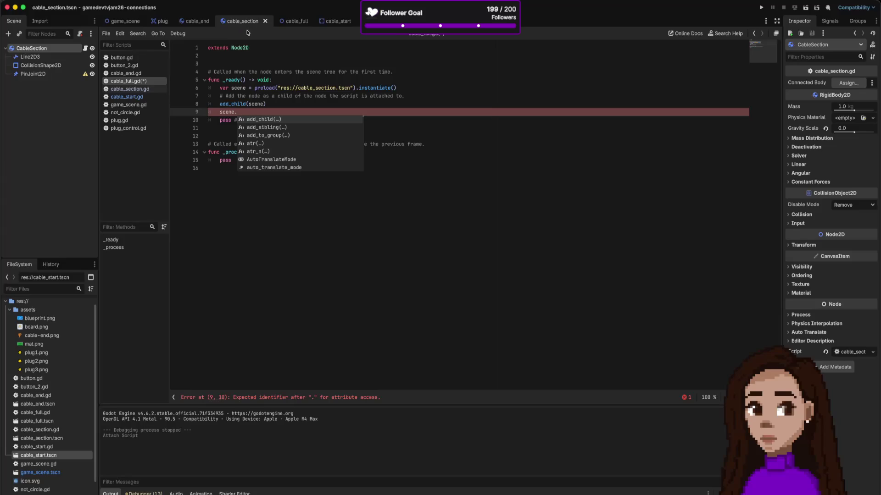
{"action": "left_click", "coordinate": [286, 21]}
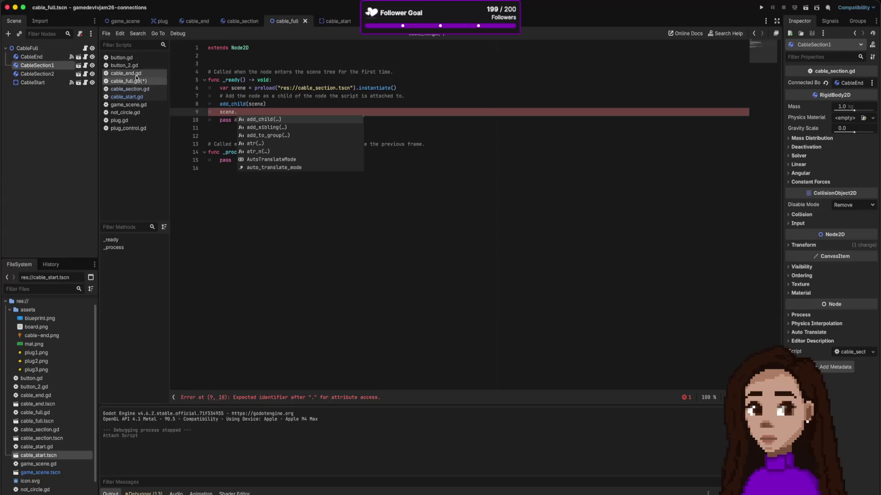
{"action": "left_click", "coordinate": [129, 89]}
{"action": "left_click", "coordinate": [265, 64]}
{"action": "double_click", "coordinate": [265, 65]}
{"action": "key", "text": "ctrl+c"}
Complete line 9 as scene.connectedBody = self and save cable_full.gd
{"action": "left_click", "coordinate": [246, 22]}
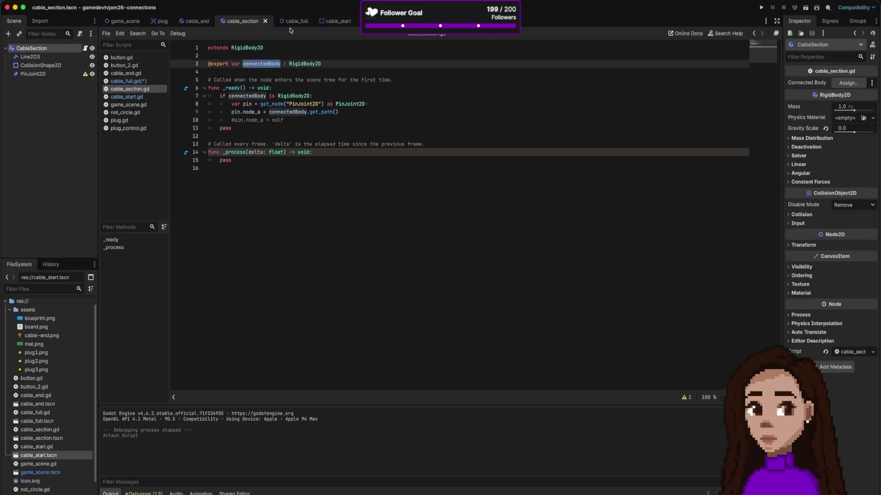
{"action": "left_click", "coordinate": [128, 80]}
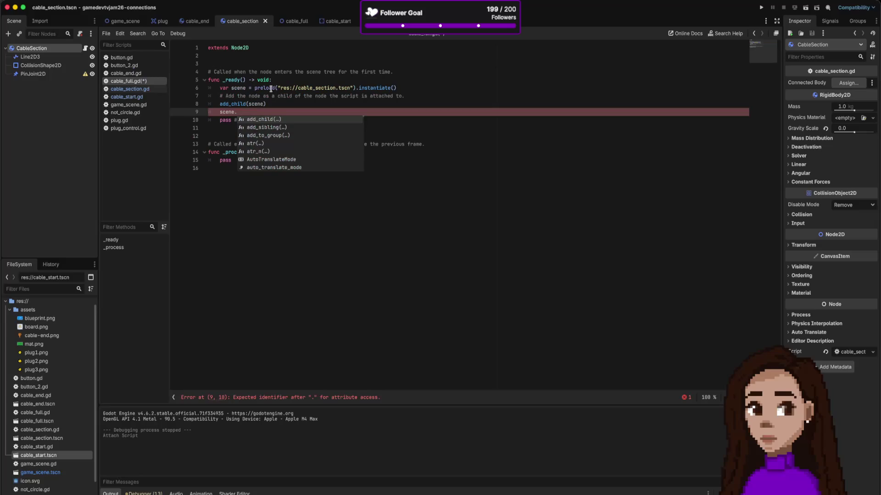
{"action": "key", "text": "ctrl+v"}
{"action": "type", "text": "= "}
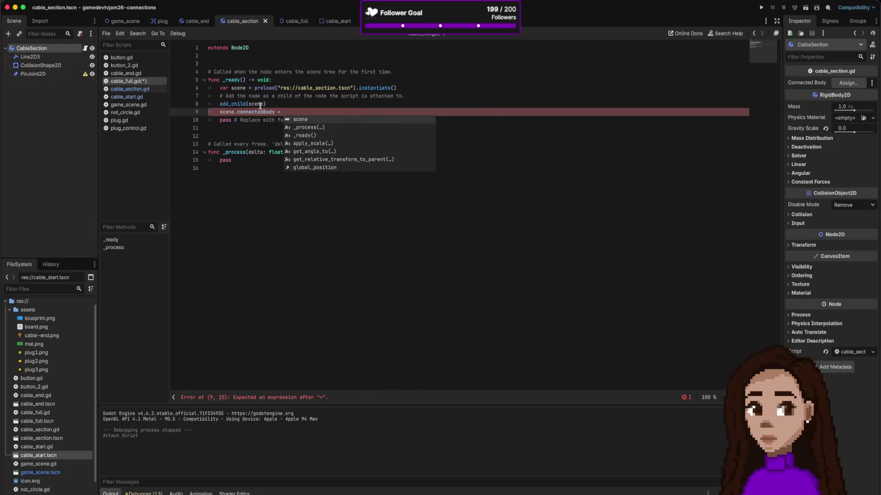
{"action": "type", "text": "self"}
{"action": "key", "text": "ctrl+s"}
{"action": "left_click", "coordinate": [274, 189]}
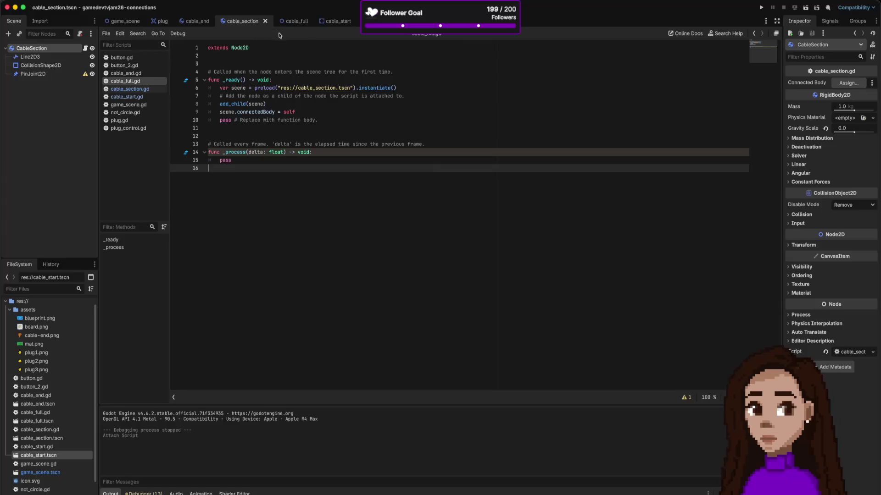
{"action": "mouse_move", "coordinate": [251, 106]}
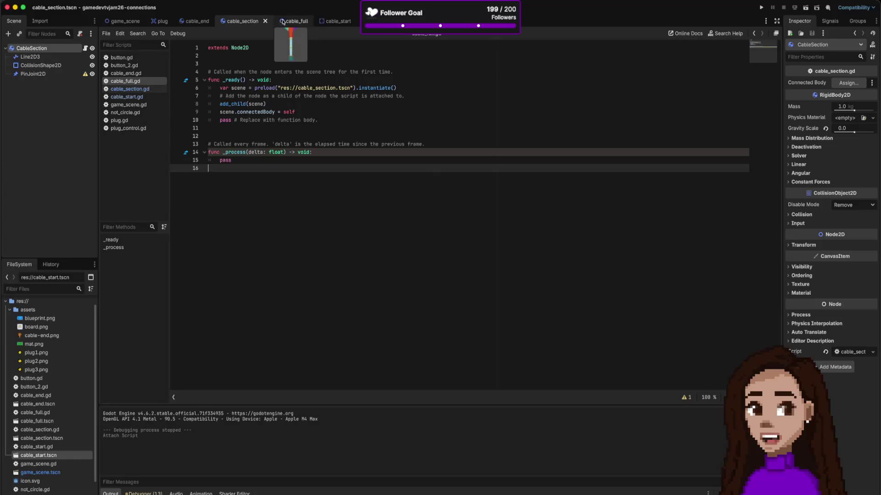
In cable_full.gd, replace self on line 9 with get_child("CableSection2")
{"action": "left_click", "coordinate": [282, 21]}
{"action": "left_click", "coordinate": [288, 111]}
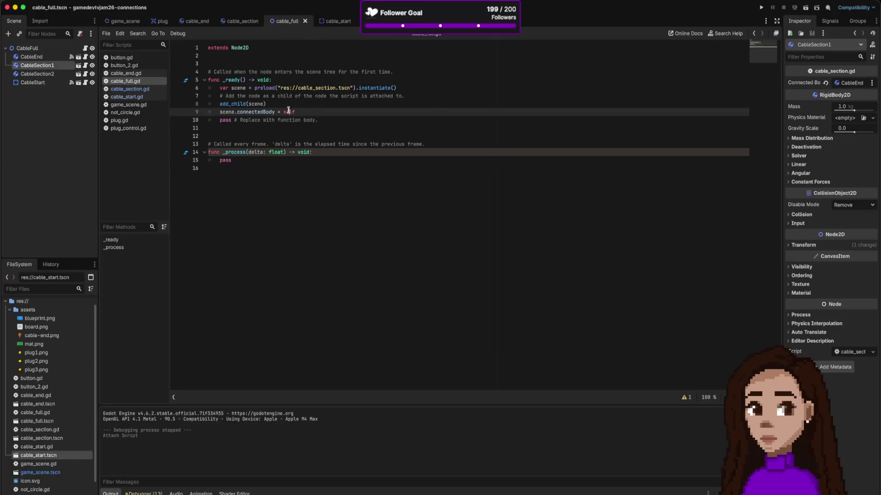
{"action": "double_click", "coordinate": [288, 112]}
{"action": "type", "text": "get"}
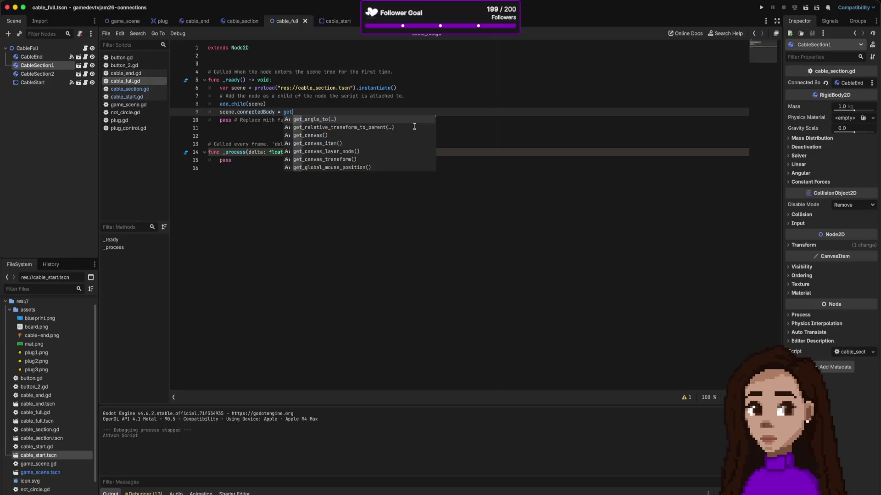
{"action": "type", "text": "_ch"}
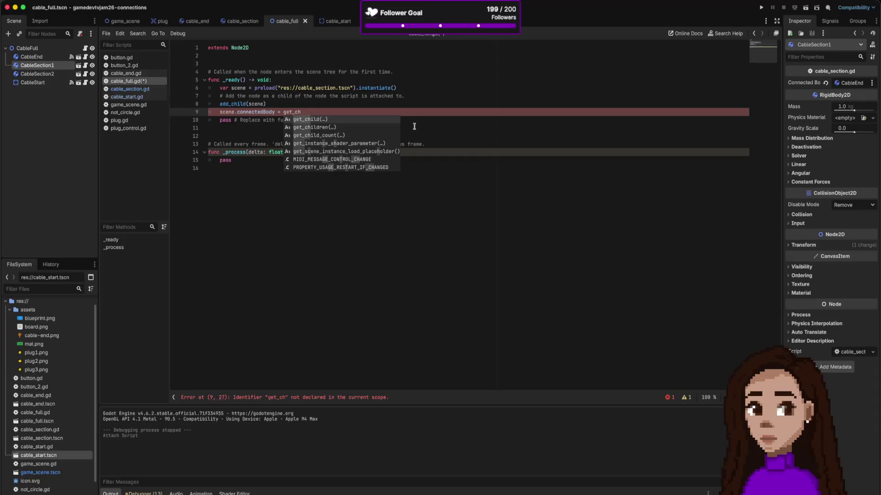
{"action": "key", "text": "Return"}
{"action": "type", "text": "\"Cab"}
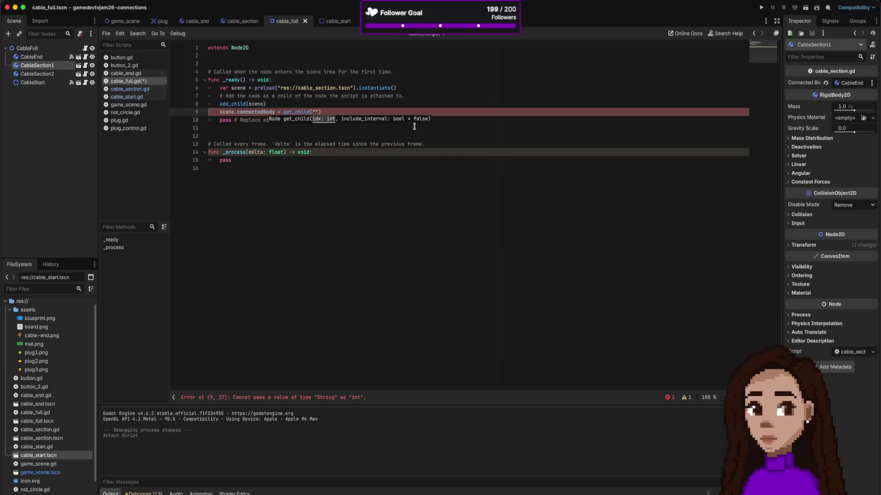
{"action": "type", "text": "leSe"}
{"action": "type", "text": "ction"}
{"action": "key", "text": "End"}
{"action": "type", "text": "."}
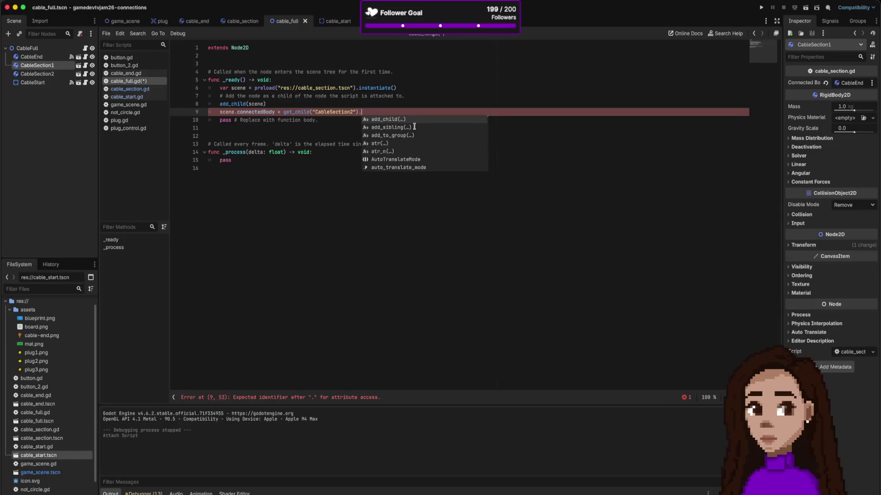
{"action": "key", "text": "BackSpace"}
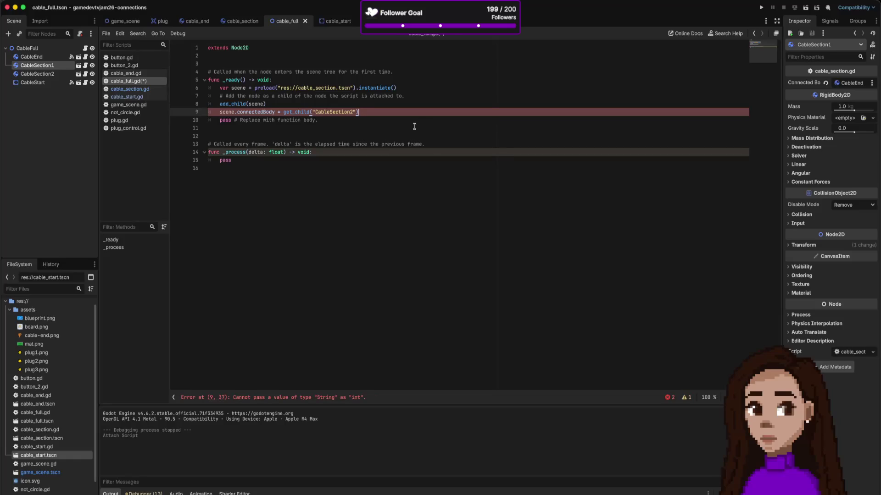
Add a blank line after line 9 and delete get_child's "CableSection2" argument
{"action": "key", "text": "Return"}
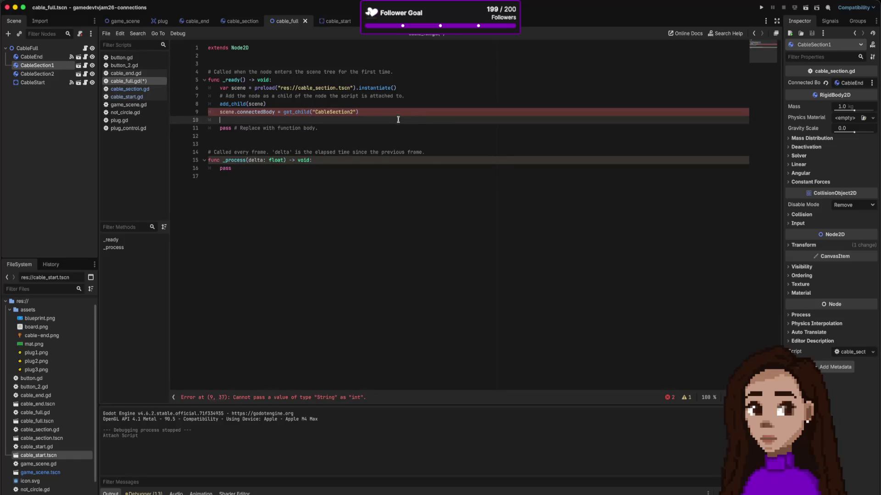
{"action": "left_click", "coordinate": [330, 111]}
{"action": "left_click_drag", "start_coordinate": [310, 112], "coordinate": [359, 112]}
{"action": "key", "text": "BackSpace"}
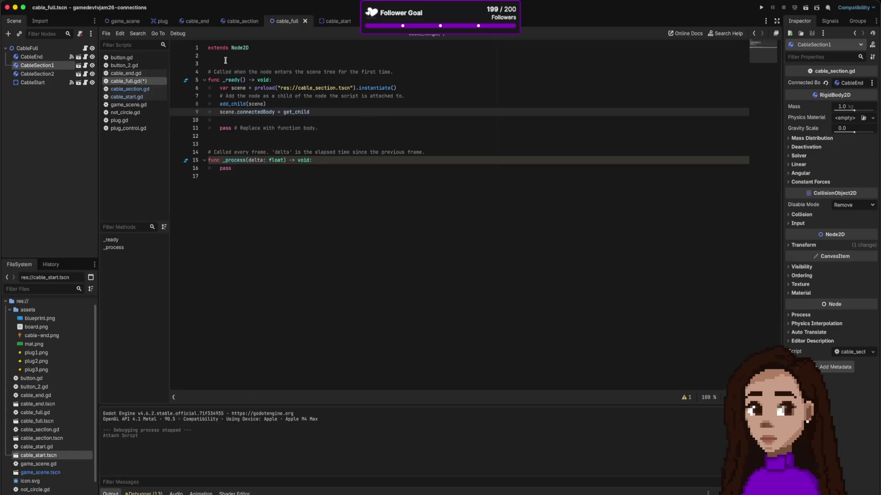
Look through cable_start, game_scene, not_circle, plug, plug_control, cable_end and cable_section scripts, then return to cable_full.gd
{"action": "left_click", "coordinate": [141, 97]}
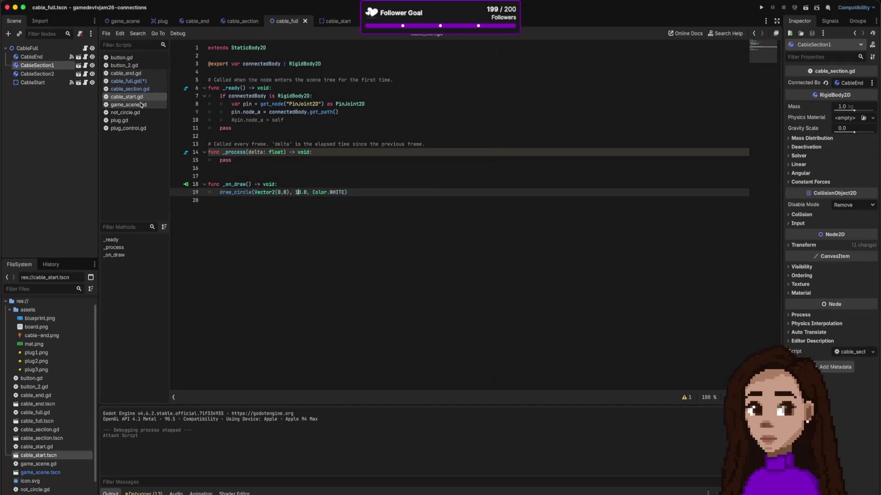
{"action": "left_click", "coordinate": [141, 105]}
{"action": "left_click", "coordinate": [140, 114]}
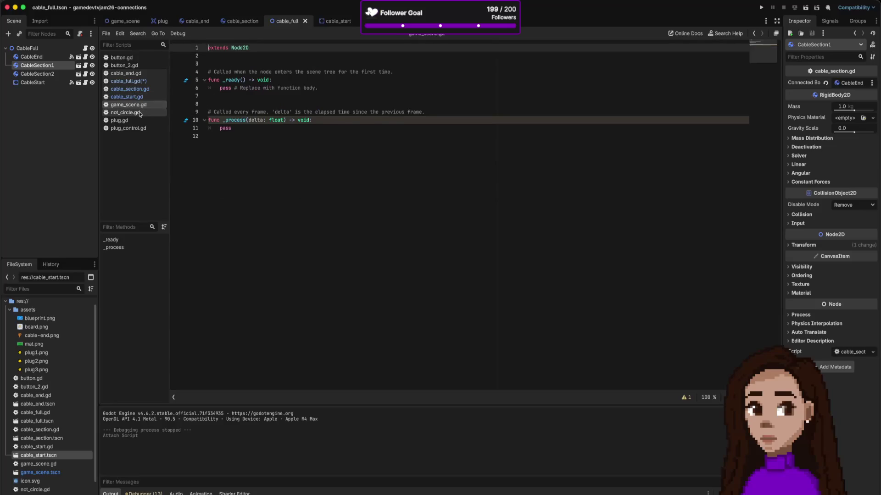
{"action": "left_click", "coordinate": [139, 120]}
{"action": "left_click", "coordinate": [141, 129]}
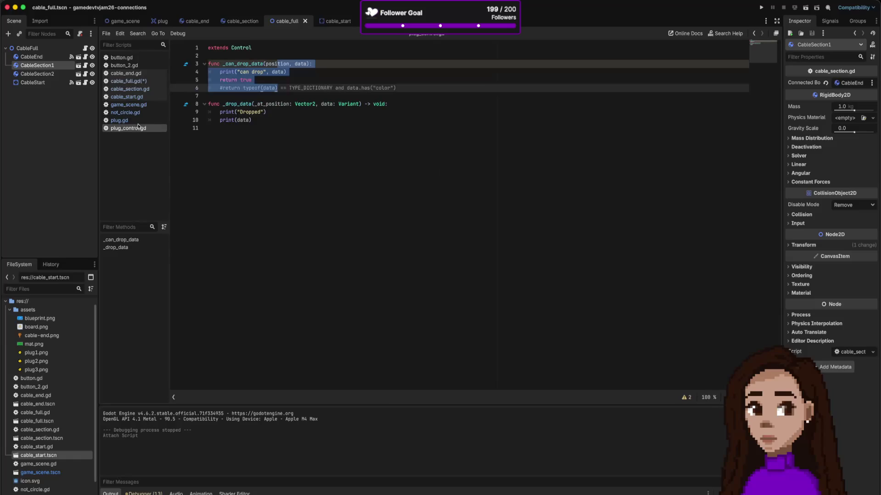
{"action": "left_click", "coordinate": [140, 73]}
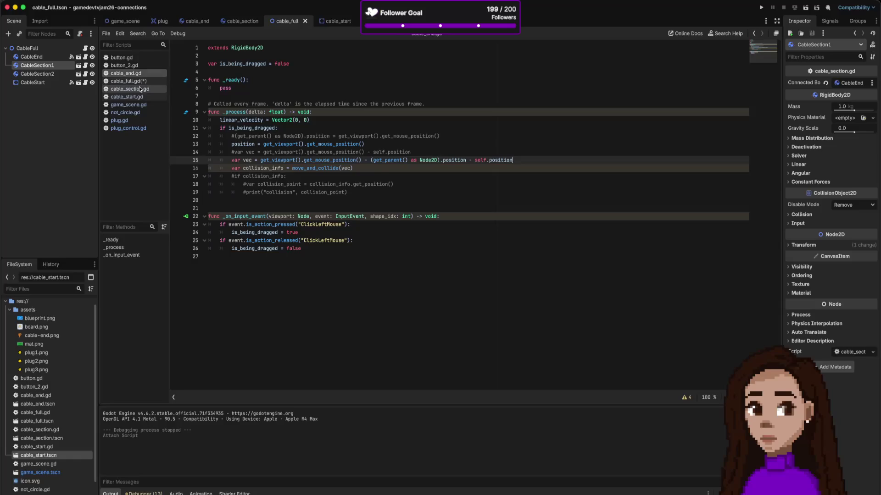
{"action": "left_click", "coordinate": [141, 90]}
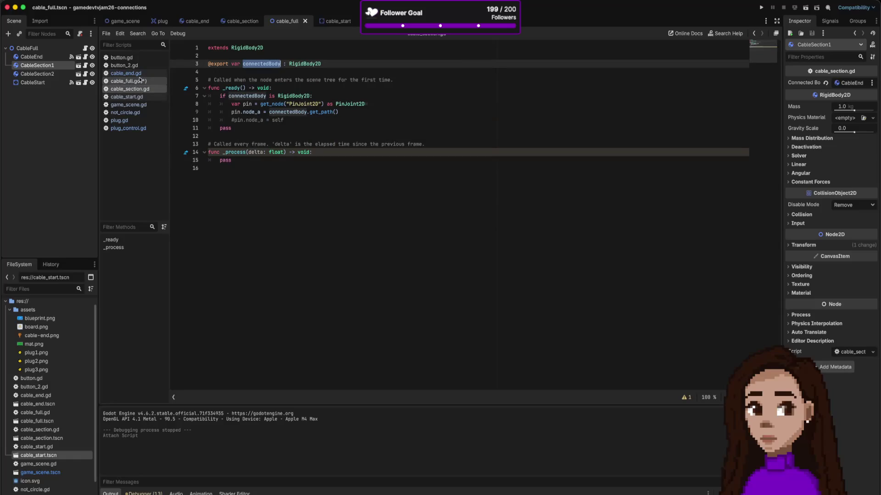
{"action": "left_click", "coordinate": [137, 96]}
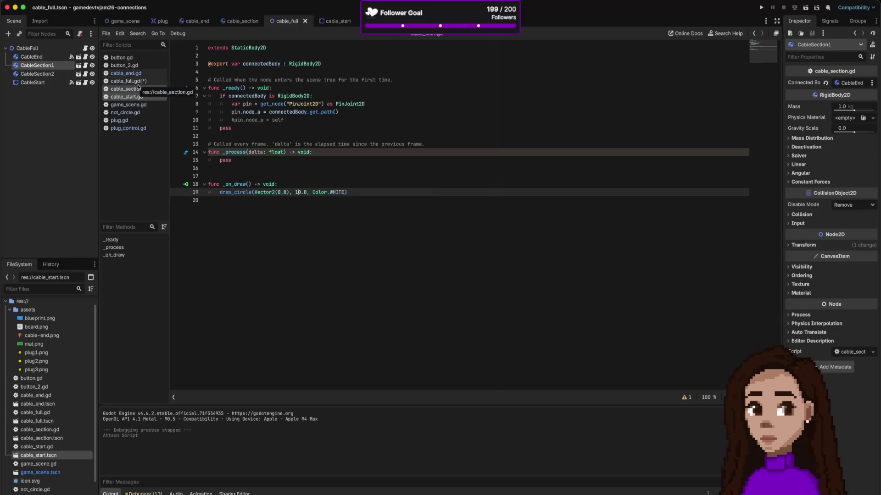
{"action": "left_click", "coordinate": [138, 87]}
{"action": "left_click", "coordinate": [139, 105]}
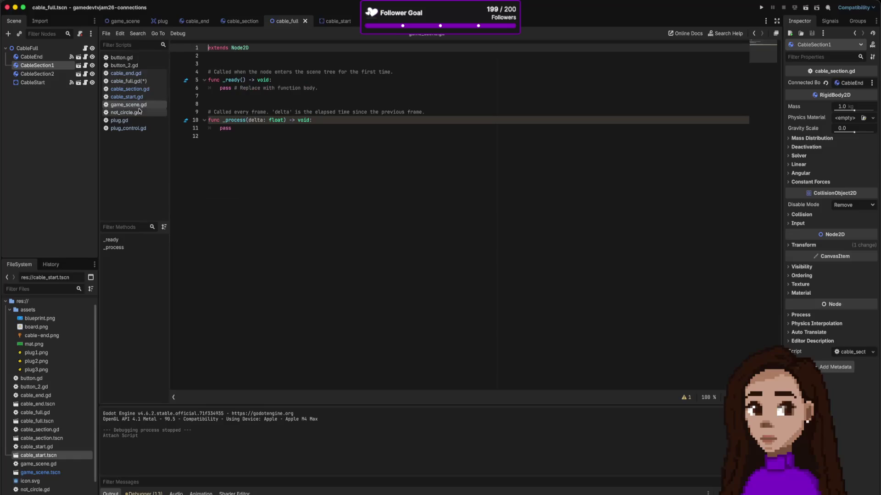
{"action": "left_click", "coordinate": [128, 81]}
Delete get_child from line 9's connectedBody assignment, checking cable_start.gd for reference
{"action": "double_click", "coordinate": [303, 112]}
{"action": "key", "text": "BackSpace"}
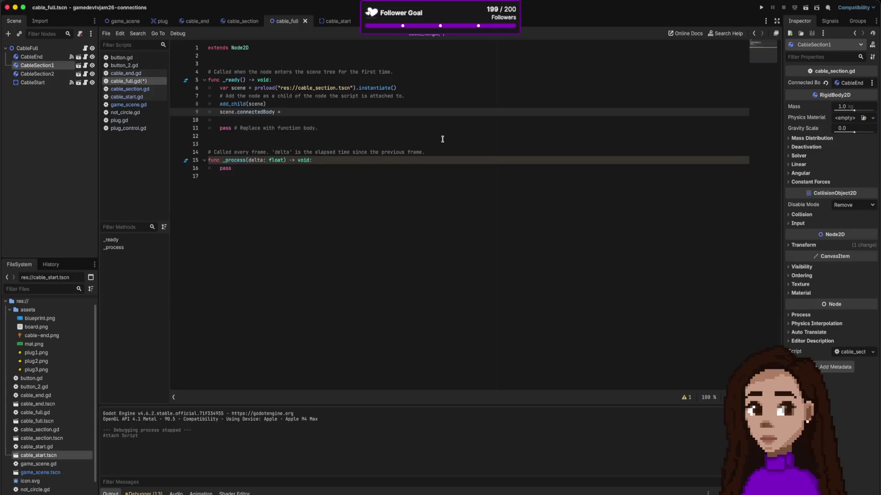
{"action": "left_click", "coordinate": [144, 97]}
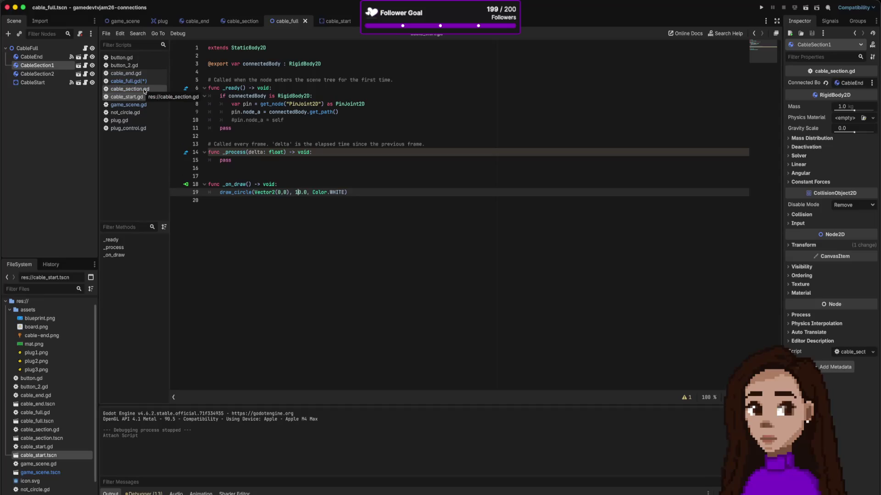
{"action": "left_click", "coordinate": [128, 81]}
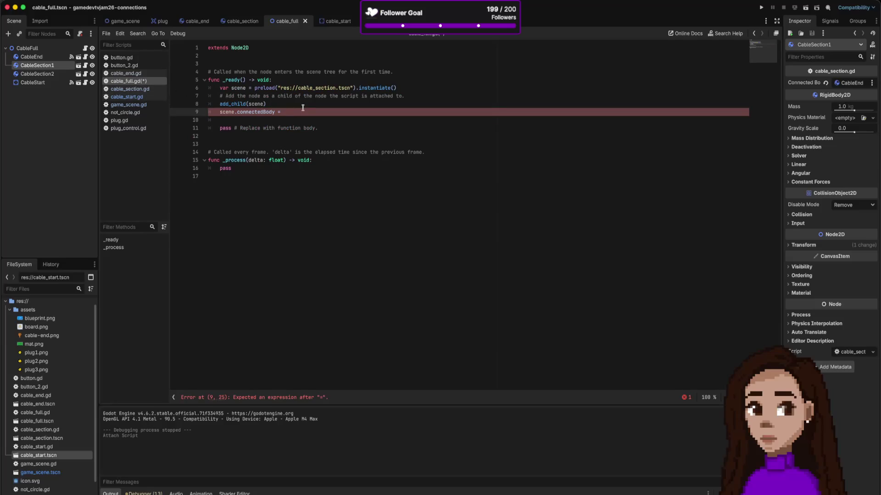
Make line 9 read scene.connectedBody = get_node("CableSection2") via autocomplete suggestions
{"action": "key", "text": "BackSpace"}
{"action": "key", "text": "BackSpace"}
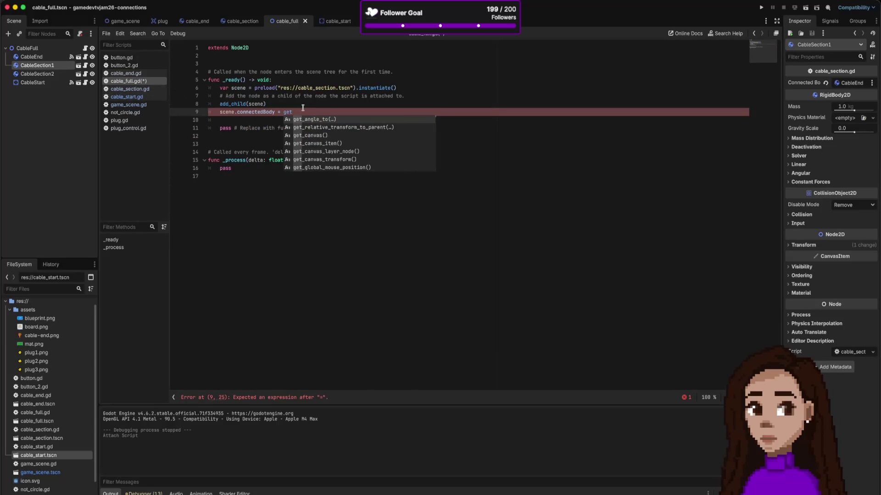
{"action": "type", "text": "_n"}
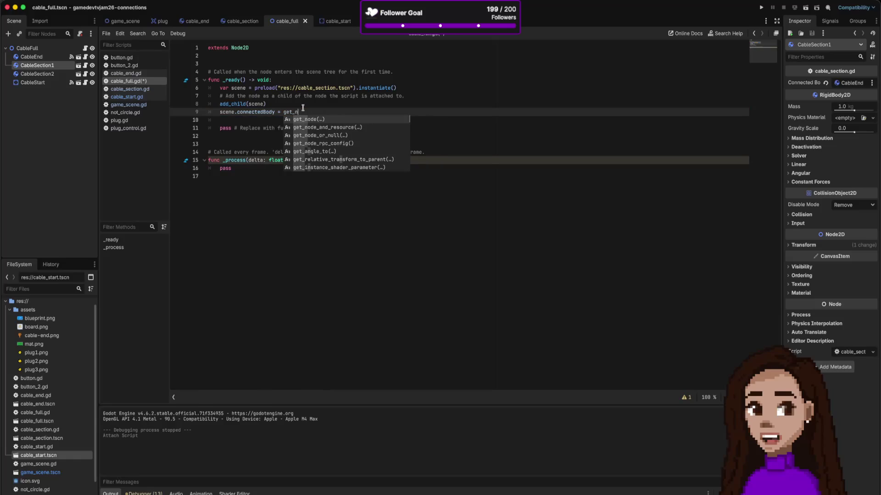
{"action": "key", "text": "Return"}
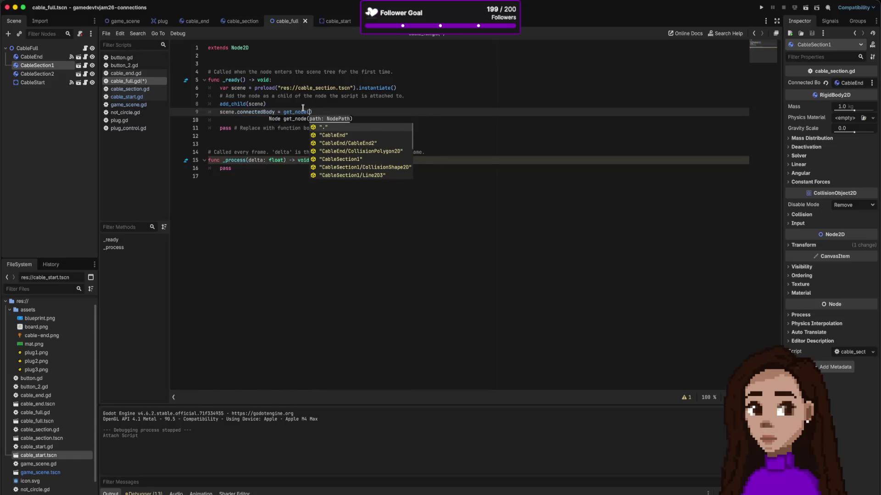
{"action": "key", "text": "Down"}
{"action": "key", "text": "Down"}
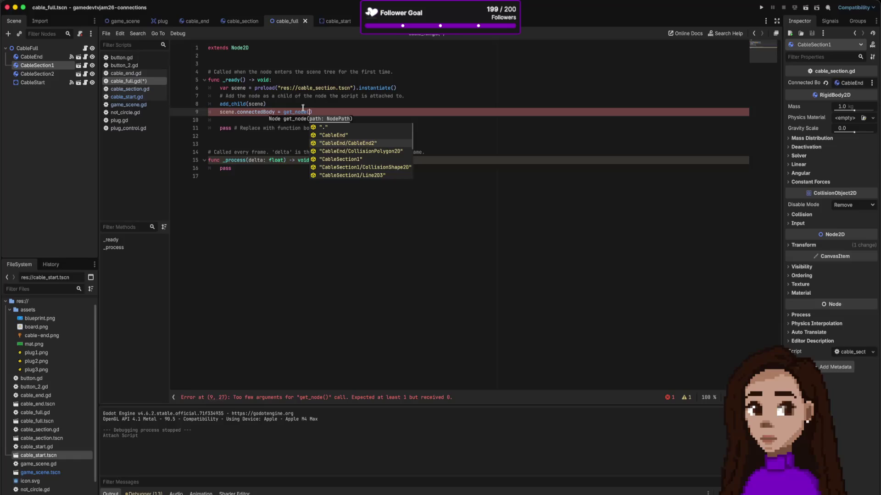
{"action": "key", "text": "Down"}
{"action": "key", "text": "Down"}
{"action": "key", "text": "Down"}
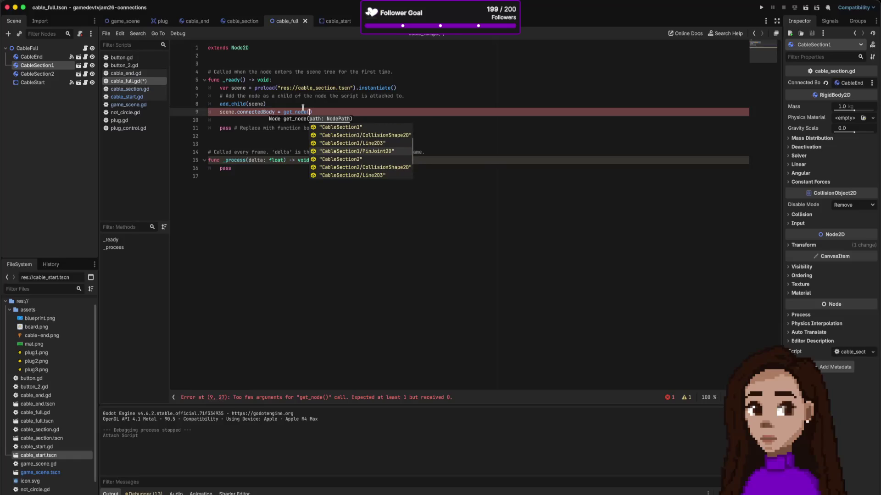
{"action": "key", "text": "Return"}
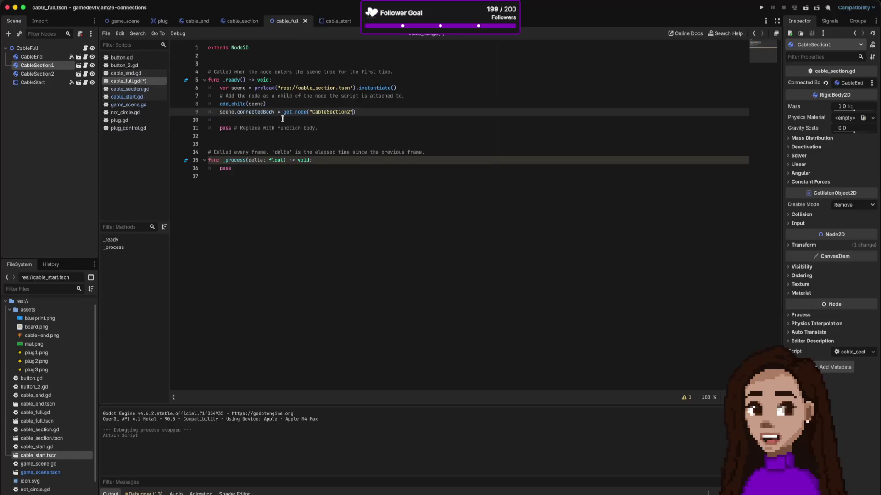
{"action": "left_click_drag", "start_coordinate": [284, 111], "coordinate": [356, 112]}
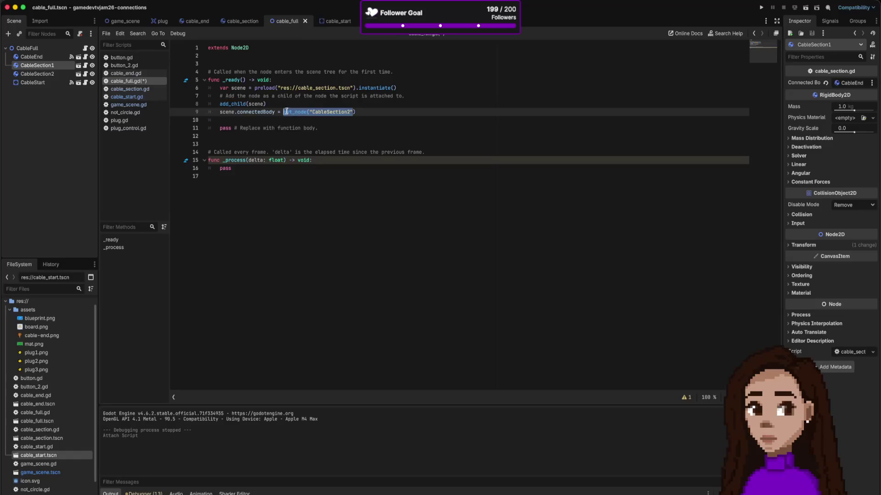
{"action": "key", "text": "Right"}
{"action": "left_click", "coordinate": [284, 111], "text": "shift"}
{"action": "key", "text": "Up"}
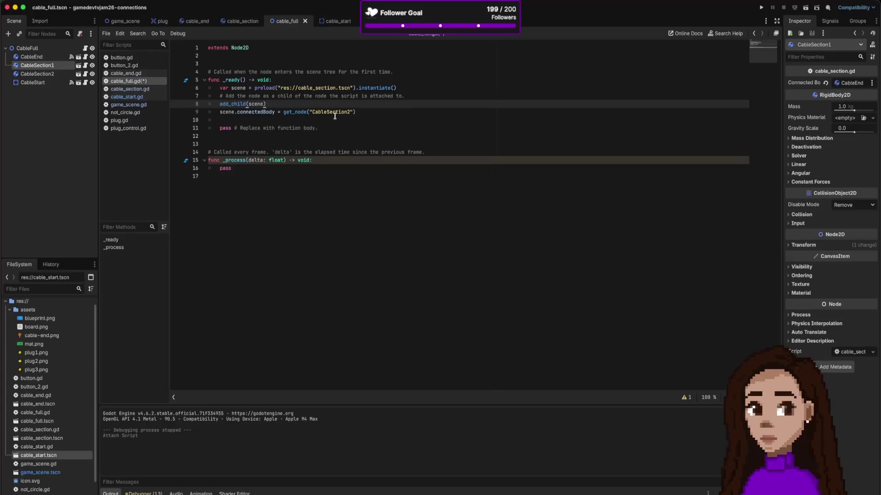
Store get_node("CableSection2") in var sec2, set scene.connectedBody = sec2, and copy the lookup
{"action": "key", "text": "Return"}
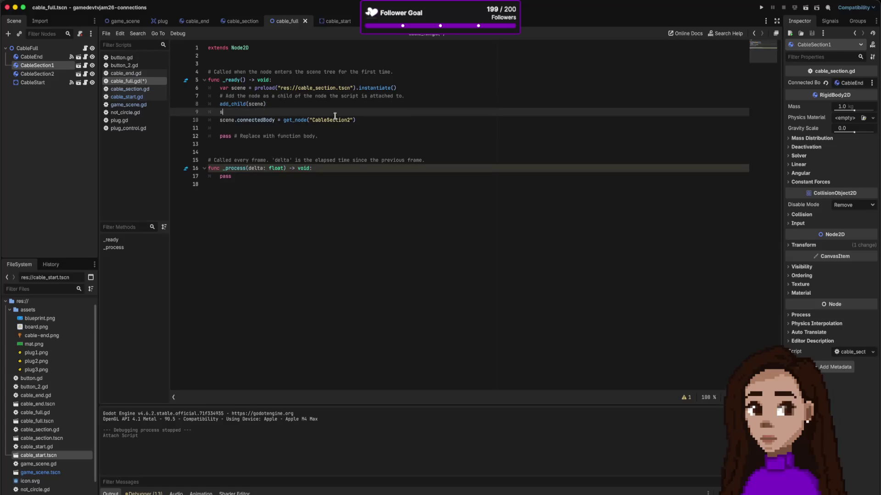
{"action": "type", "text": "sec2 ="}
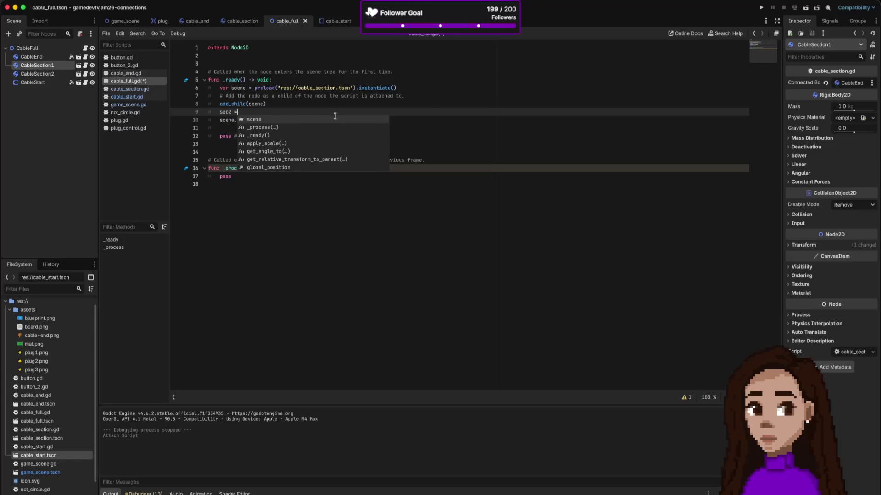
{"action": "type", "text": "get_node(\"CableSection2\")"}
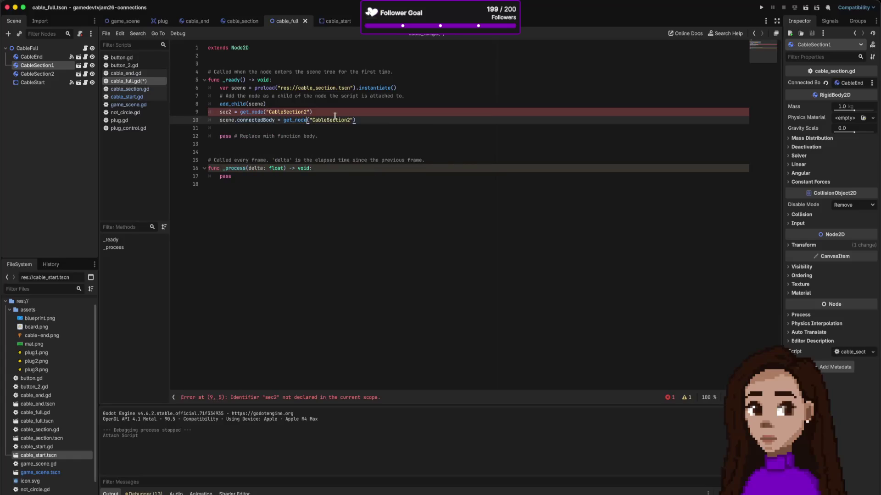
{"action": "key", "text": "shift+End"}
{"action": "type", "text": "sec"}
{"action": "type", "text": "2"}
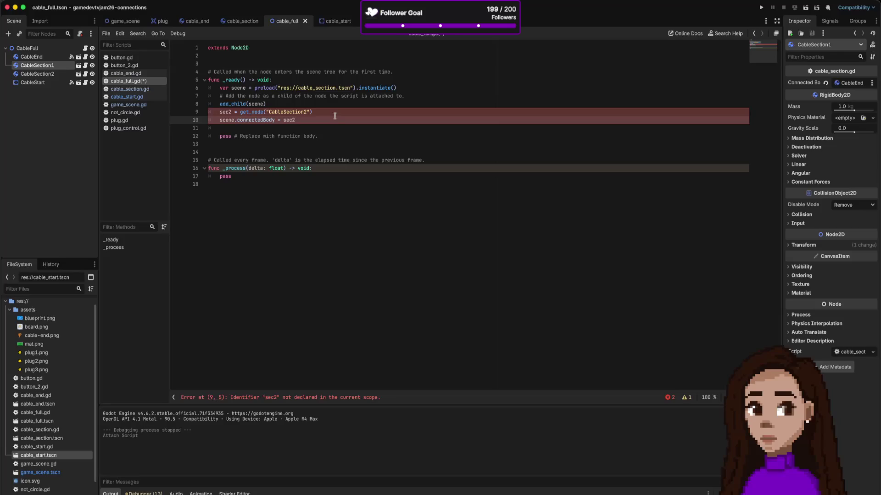
{"action": "left_click", "coordinate": [220, 112]}
{"action": "type", "text": "var"}
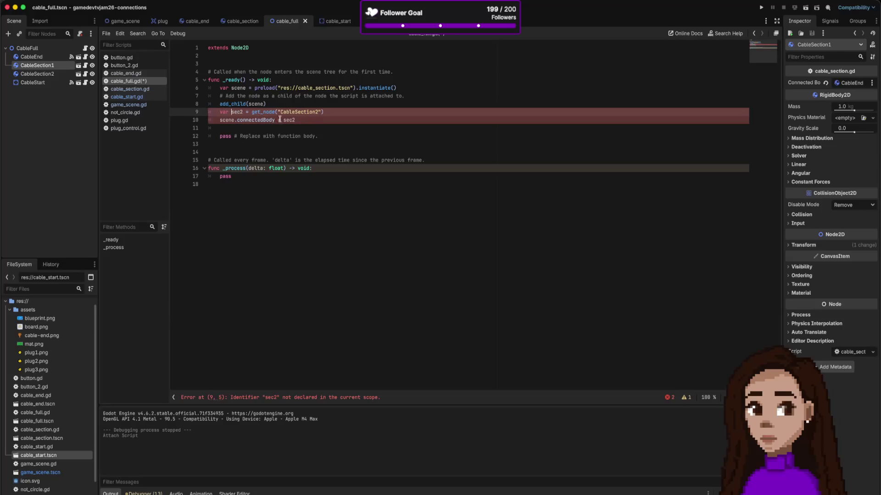
{"action": "left_click", "coordinate": [308, 125]}
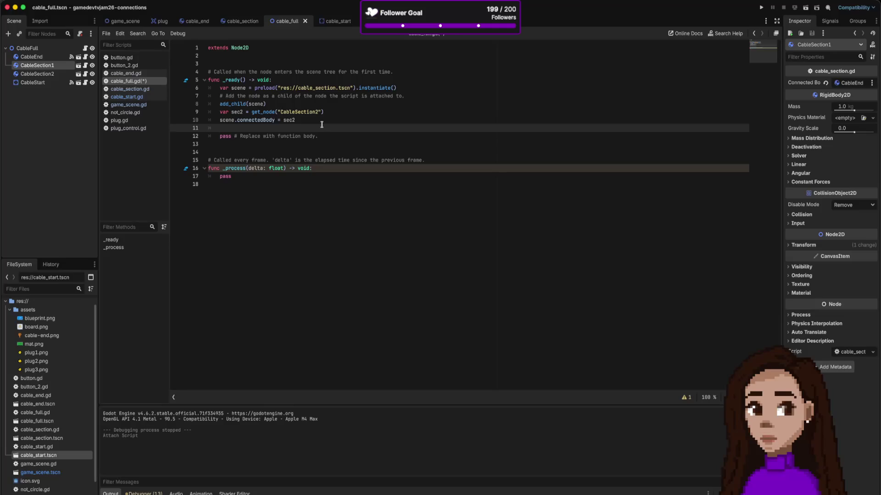
{"action": "left_click_drag", "start_coordinate": [334, 114], "coordinate": [251, 114]}
{"action": "key", "text": "ctrl+c"}
Write get_node("CableStart").connectedBody = scene on line 11 and save cable_full.gd
{"action": "left_click", "coordinate": [239, 128]}
{"action": "key", "text": "ctrl+v"}
{"action": "key", "text": "shift+alt+Left"}
{"action": "type", "text": "Cable"}
{"action": "type", "text": "St"}
{"action": "key", "text": "Return"}
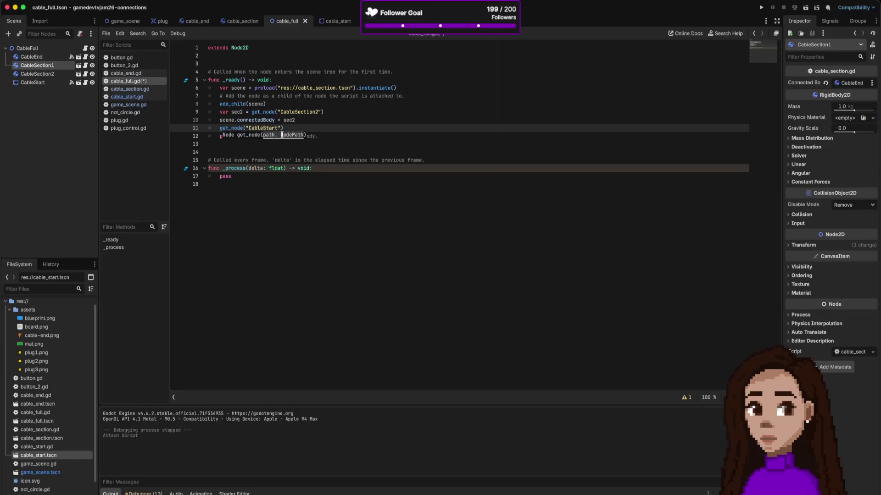
{"action": "key", "text": "super+Left"}
{"action": "type", "text": "."}
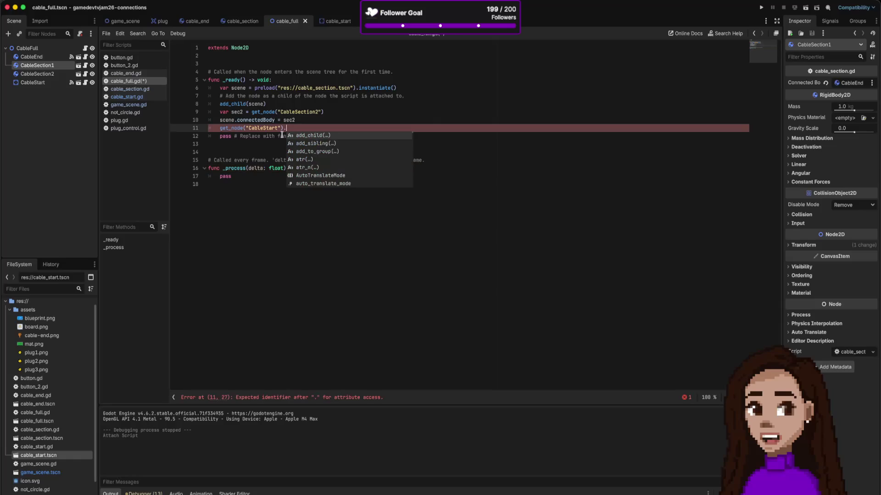
{"action": "left_click_drag", "start_coordinate": [275, 121], "coordinate": [234, 121]}
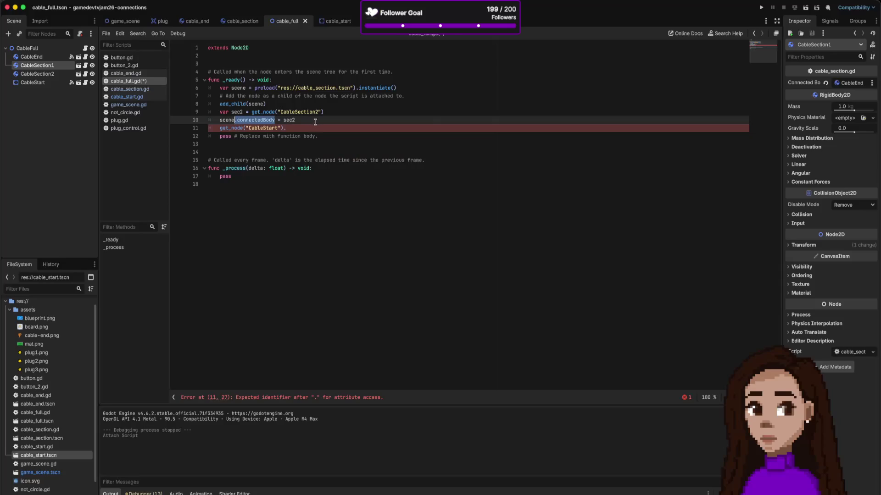
{"action": "left_click", "coordinate": [317, 125]}
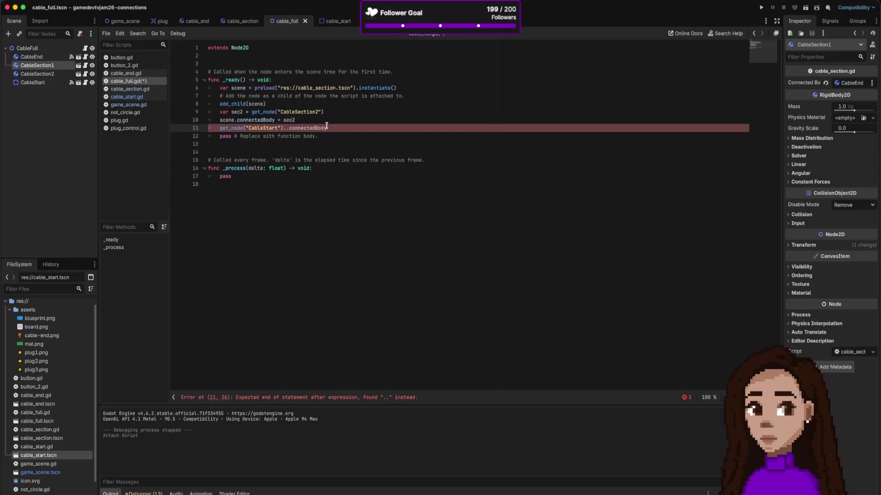
{"action": "key", "text": "BackSpace"}
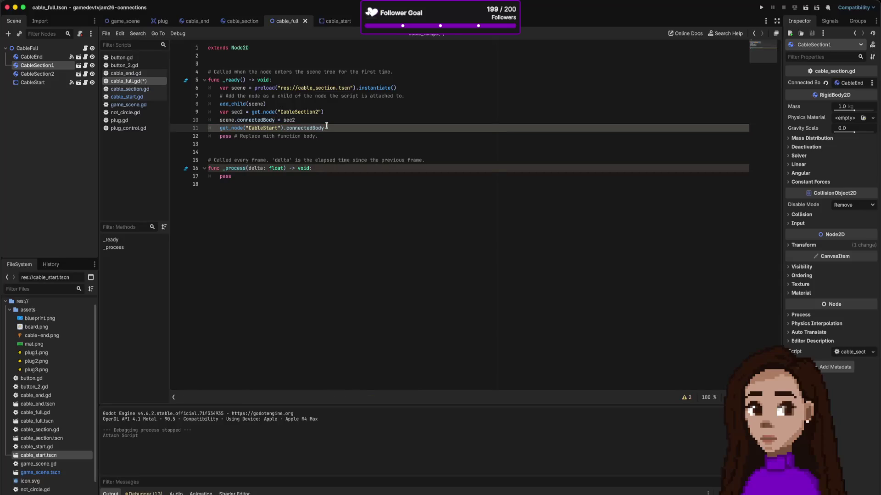
{"action": "type", "text": "= sc"}
{"action": "key", "text": "Return"}
{"action": "key", "text": "ctrl+s"}
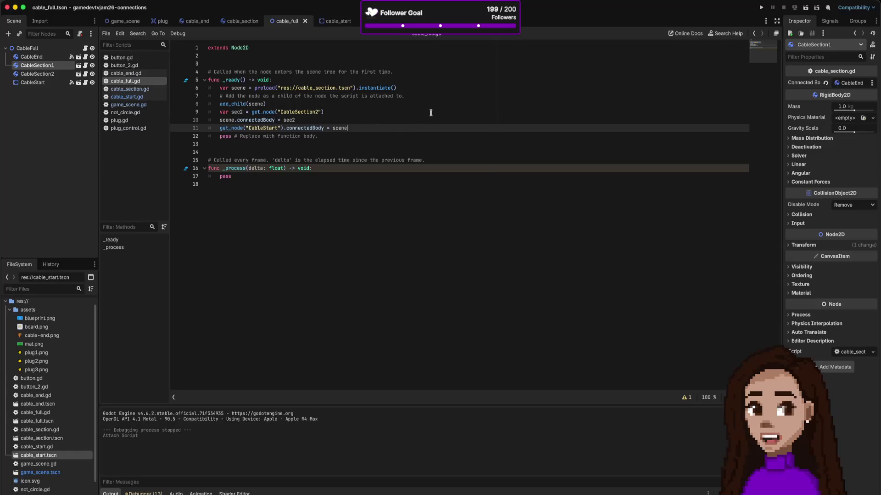
{"action": "left_click", "coordinate": [760, 7]}
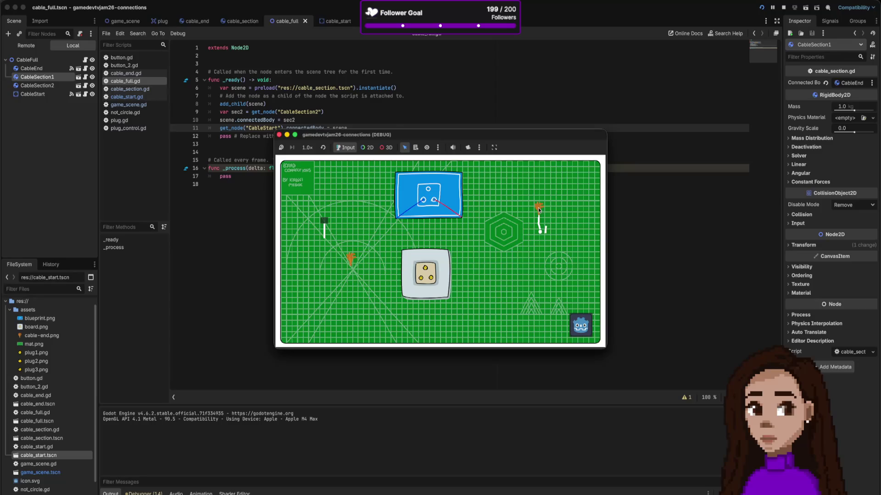
{"action": "left_click_drag", "start_coordinate": [540, 213], "coordinate": [557, 202]}
{"action": "left_click", "coordinate": [279, 135]}
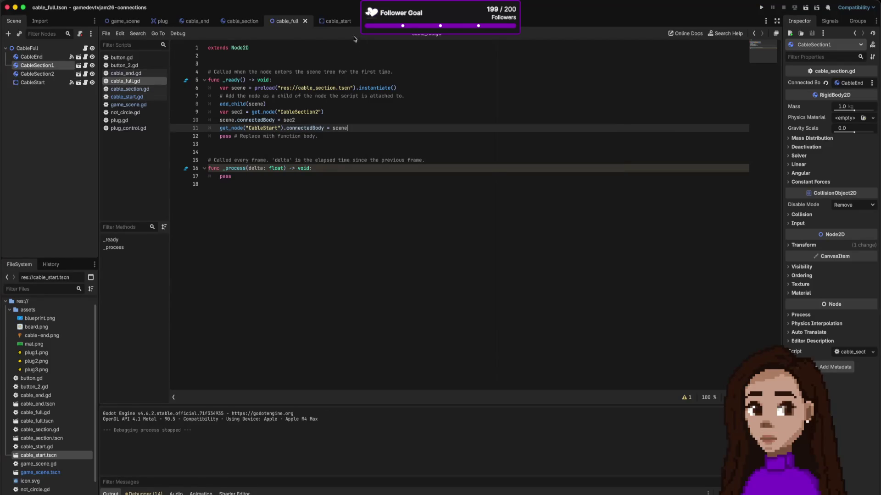
{"action": "left_click", "coordinate": [243, 21]}
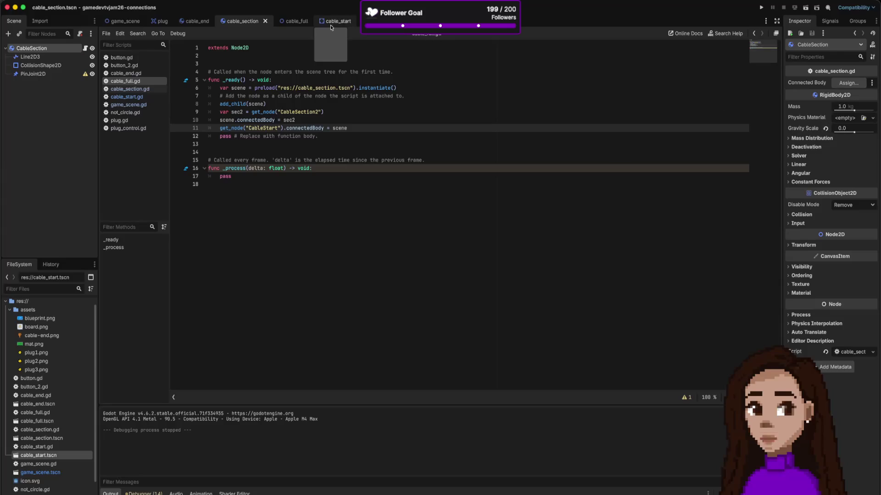
{"action": "mouse_move", "coordinate": [299, 21]}
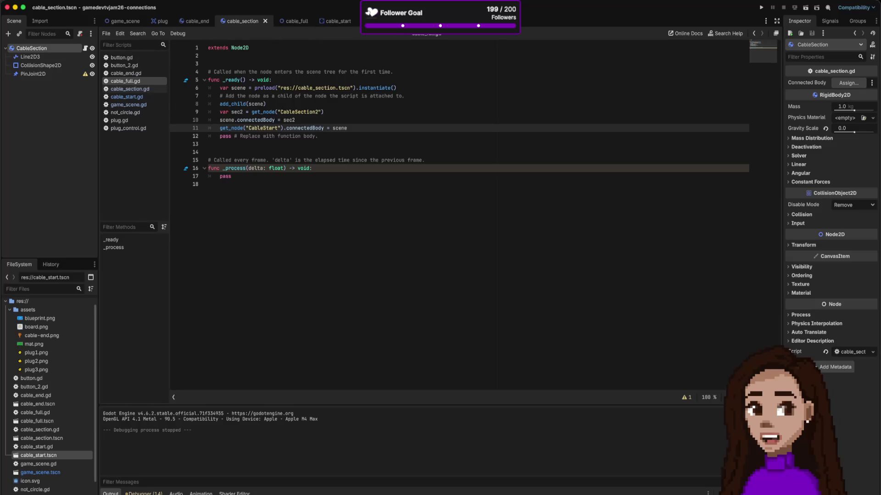
{"action": "key", "text": "ctrl+F1"}
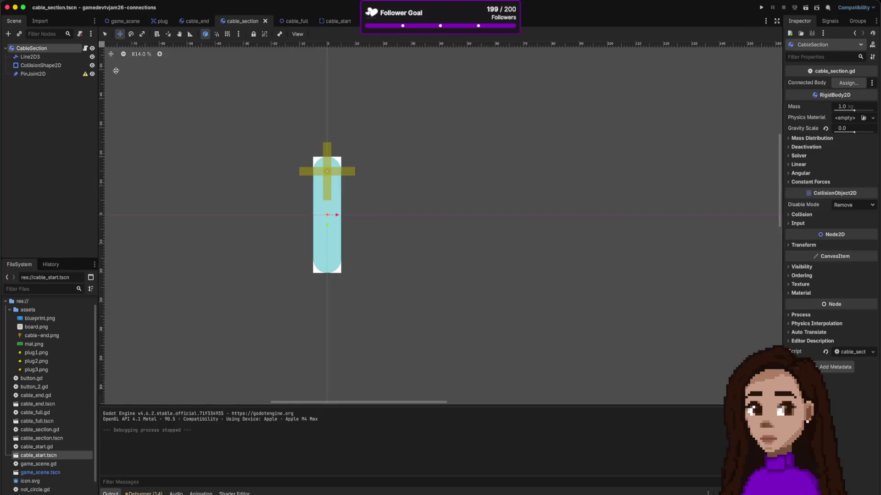
{"action": "left_click", "coordinate": [282, 23]}
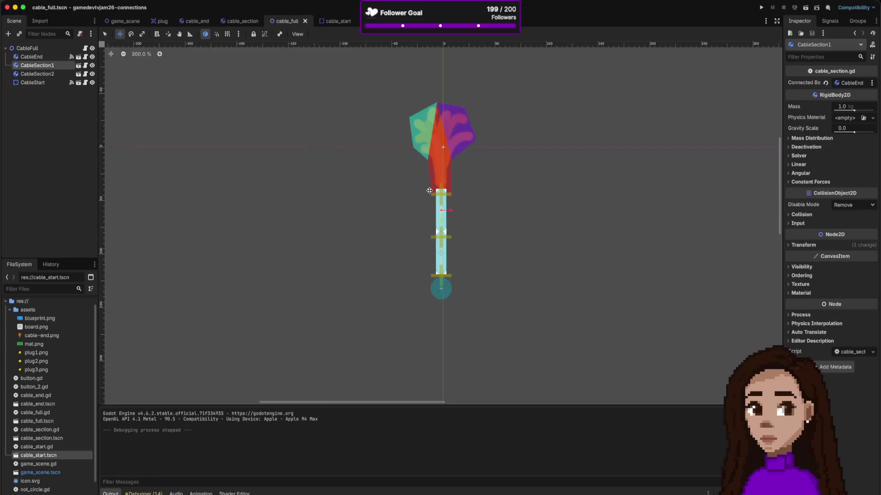
{"action": "left_click", "coordinate": [49, 58]}
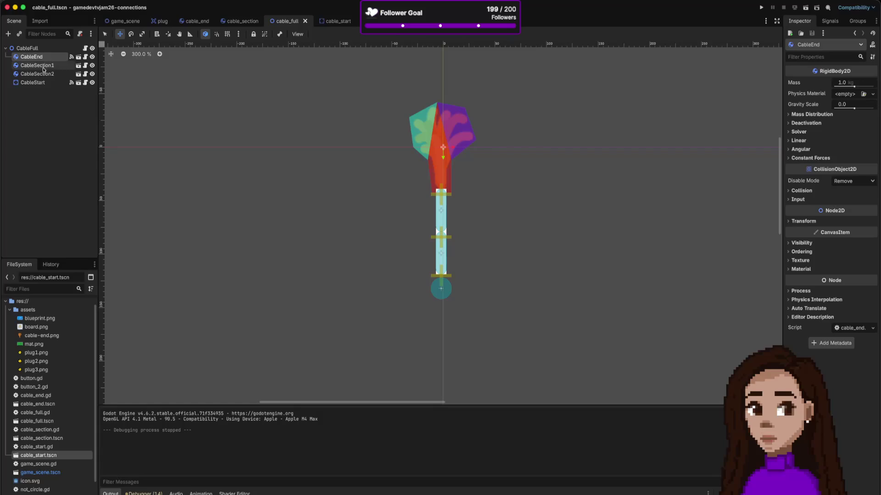
{"action": "left_click", "coordinate": [44, 66]}
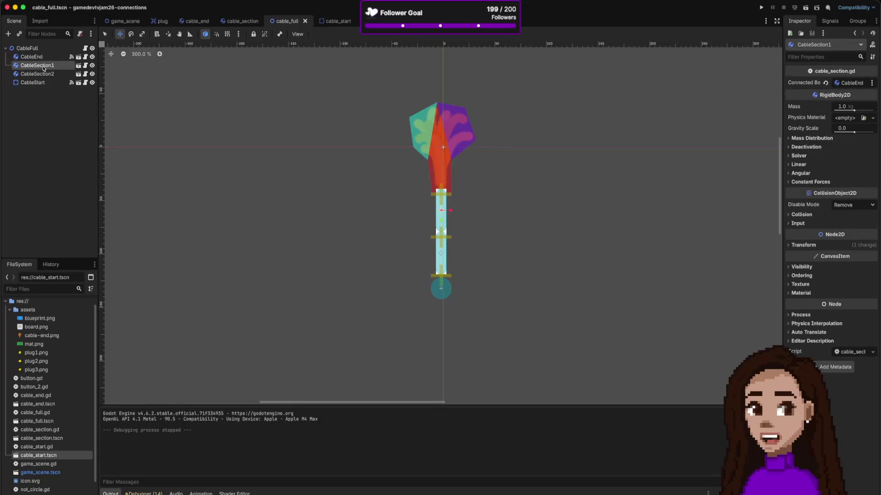
{"action": "left_click", "coordinate": [44, 75]}
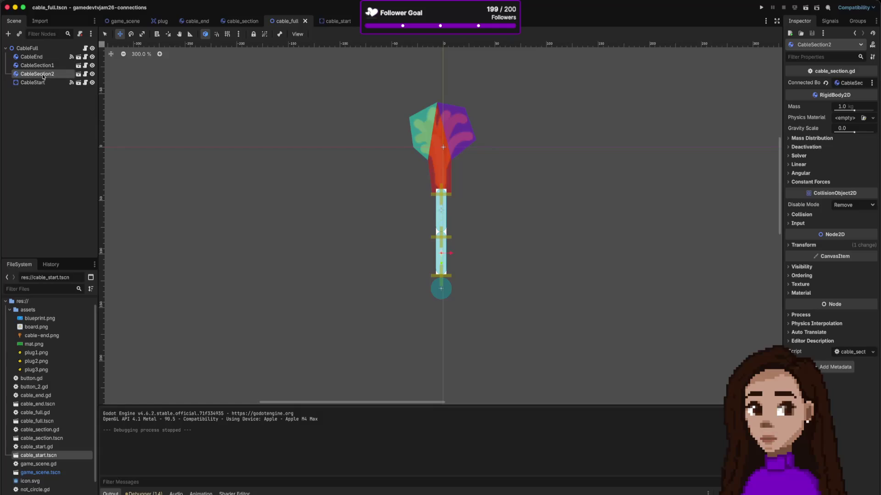
{"action": "left_click", "coordinate": [41, 83]}
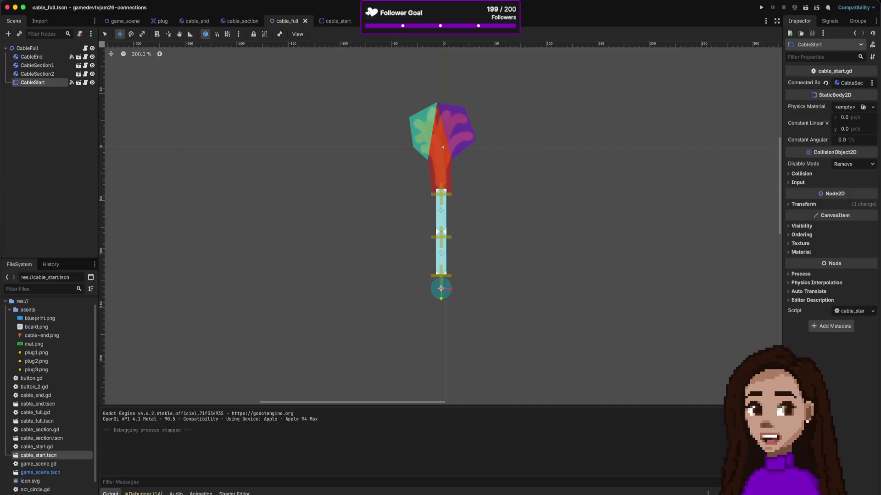
{"action": "key", "text": "alt+3"}
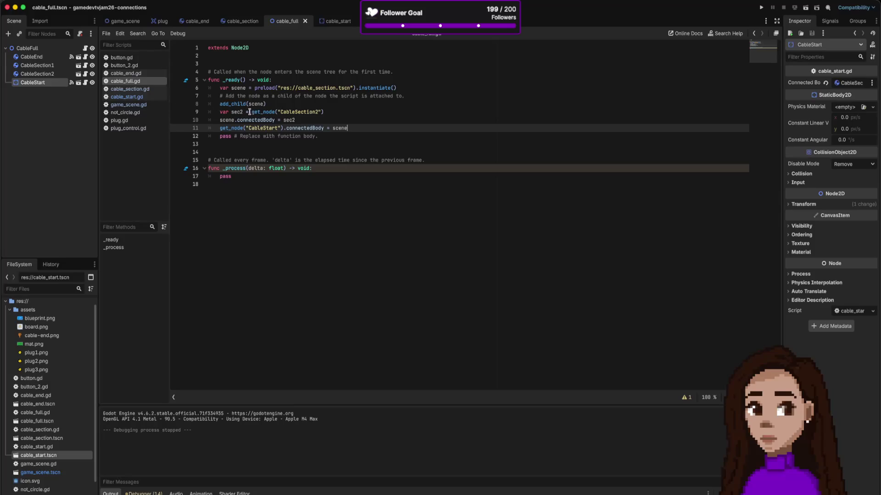
{"action": "left_click_drag", "start_coordinate": [263, 112], "coordinate": [345, 113]}
{"action": "left_click_drag", "start_coordinate": [246, 128], "coordinate": [368, 128]}
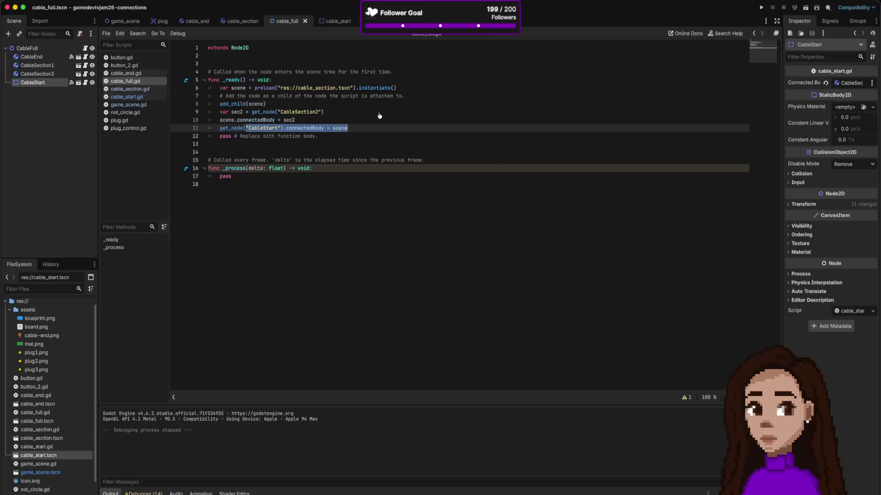
{"action": "key", "text": "super+Tab"}
{"action": "key", "text": "super+Tab"}
{"action": "key", "text": "super+Tab"}
Run the game and drag the left cable's orange plug and white end around
{"action": "left_click", "coordinate": [760, 8]}
{"action": "left_click_drag", "start_coordinate": [348, 263], "coordinate": [359, 242]}
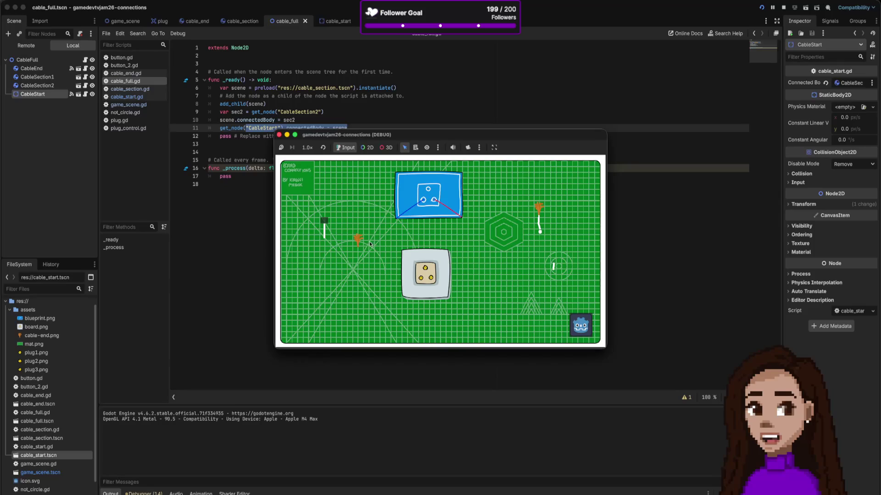
{"action": "mouse_move", "coordinate": [326, 221]}
{"action": "left_mouse_down"}
{"action": "mouse_move", "coordinate": [344, 214]}
{"action": "mouse_move", "coordinate": [332, 209]}
{"action": "mouse_move", "coordinate": [347, 214]}
{"action": "mouse_move", "coordinate": [327, 210]}
{"action": "left_mouse_up"}
{"action": "mouse_move", "coordinate": [340, 252]}
{"action": "left_mouse_down"}
{"action": "mouse_move", "coordinate": [310, 262]}
{"action": "mouse_move", "coordinate": [379, 263]}
{"action": "mouse_move", "coordinate": [321, 244]}
{"action": "mouse_move", "coordinate": [358, 263]}
{"action": "mouse_move", "coordinate": [350, 261]}
{"action": "mouse_move", "coordinate": [409, 257]}
{"action": "mouse_move", "coordinate": [409, 269]}
{"action": "mouse_move", "coordinate": [348, 258]}
{"action": "left_mouse_up"}
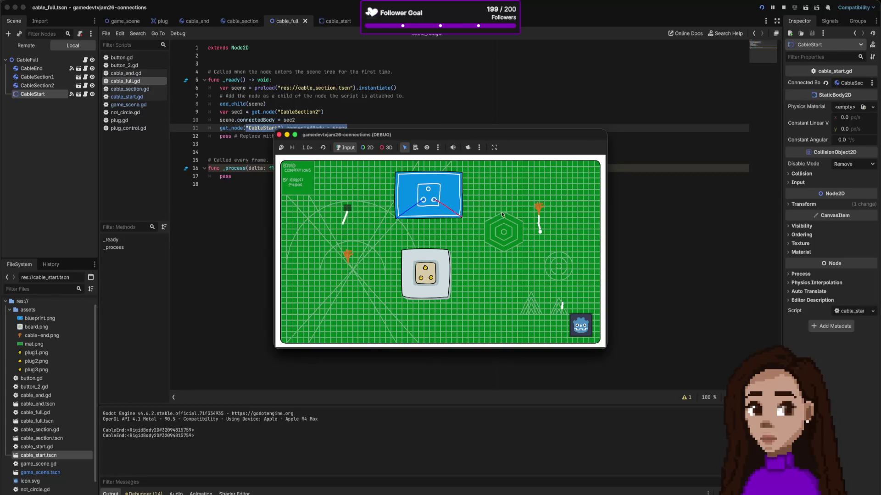
Swing the right-hand orange plug around the board, pulling it out of its corner socket
{"action": "mouse_move", "coordinate": [538, 208]}
{"action": "left_mouse_down"}
{"action": "mouse_move", "coordinate": [561, 207]}
{"action": "mouse_move", "coordinate": [525, 208]}
{"action": "mouse_move", "coordinate": [445, 262]}
{"action": "mouse_move", "coordinate": [508, 241]}
{"action": "mouse_move", "coordinate": [533, 213]}
{"action": "mouse_move", "coordinate": [544, 224]}
{"action": "left_mouse_up"}
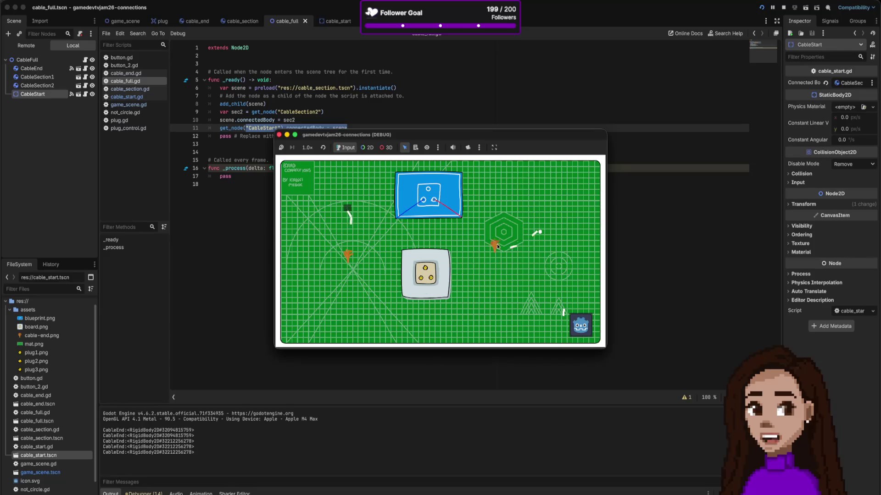
{"action": "mouse_move", "coordinate": [544, 227]}
{"action": "left_mouse_down"}
{"action": "mouse_move", "coordinate": [562, 232]}
{"action": "mouse_move", "coordinate": [567, 203]}
{"action": "mouse_move", "coordinate": [569, 224]}
{"action": "mouse_move", "coordinate": [473, 269]}
{"action": "mouse_move", "coordinate": [440, 265]}
{"action": "mouse_move", "coordinate": [527, 273]}
{"action": "mouse_move", "coordinate": [550, 261]}
{"action": "mouse_move", "coordinate": [573, 294]}
{"action": "mouse_move", "coordinate": [576, 225]}
{"action": "mouse_move", "coordinate": [564, 201]}
{"action": "mouse_move", "coordinate": [527, 203]}
{"action": "mouse_move", "coordinate": [548, 220]}
{"action": "mouse_move", "coordinate": [559, 213]}
{"action": "mouse_move", "coordinate": [557, 222]}
{"action": "mouse_move", "coordinate": [565, 214]}
{"action": "mouse_move", "coordinate": [554, 220]}
{"action": "mouse_move", "coordinate": [532, 209]}
{"action": "mouse_move", "coordinate": [541, 204]}
{"action": "mouse_move", "coordinate": [535, 186]}
{"action": "mouse_move", "coordinate": [522, 213]}
{"action": "mouse_move", "coordinate": [557, 210]}
{"action": "mouse_move", "coordinate": [547, 212]}
{"action": "left_mouse_up"}
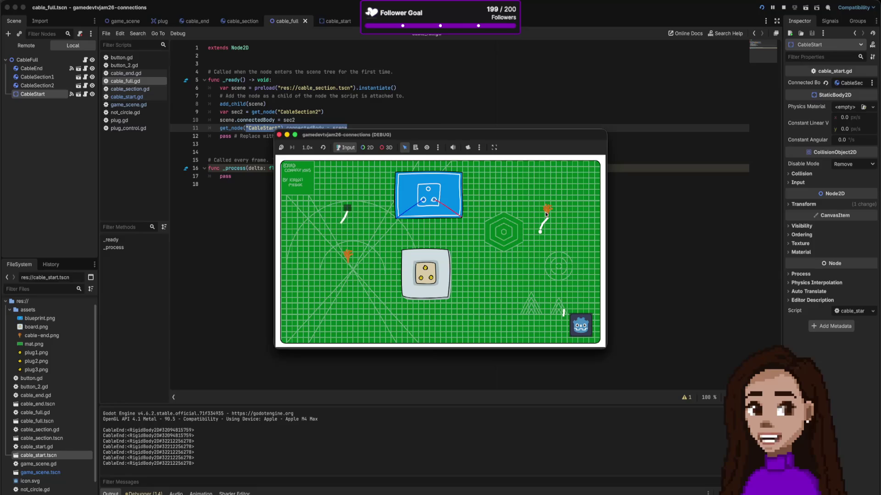
{"action": "mouse_move", "coordinate": [548, 213]}
{"action": "left_mouse_down"}
{"action": "mouse_move", "coordinate": [528, 212]}
{"action": "mouse_move", "coordinate": [502, 235]}
{"action": "mouse_move", "coordinate": [561, 212]}
{"action": "left_mouse_up"}
{"action": "mouse_move", "coordinate": [495, 224]}
{"action": "left_mouse_down"}
{"action": "mouse_move", "coordinate": [527, 234]}
{"action": "mouse_move", "coordinate": [459, 275]}
{"action": "mouse_move", "coordinate": [518, 253]}
{"action": "mouse_move", "coordinate": [476, 260]}
{"action": "mouse_move", "coordinate": [489, 238]}
{"action": "mouse_move", "coordinate": [481, 233]}
{"action": "left_mouse_up"}
{"action": "mouse_move", "coordinate": [537, 237]}
{"action": "left_mouse_down"}
{"action": "mouse_move", "coordinate": [502, 234]}
{"action": "mouse_move", "coordinate": [536, 233]}
{"action": "mouse_move", "coordinate": [529, 235]}
{"action": "mouse_move", "coordinate": [530, 223]}
{"action": "mouse_move", "coordinate": [539, 210]}
{"action": "left_mouse_up"}
{"action": "mouse_move", "coordinate": [573, 233]}
{"action": "left_mouse_down"}
{"action": "mouse_move", "coordinate": [534, 197]}
{"action": "mouse_move", "coordinate": [568, 207]}
{"action": "mouse_move", "coordinate": [466, 257]}
{"action": "mouse_move", "coordinate": [452, 246]}
{"action": "mouse_move", "coordinate": [454, 259]}
{"action": "left_mouse_up"}
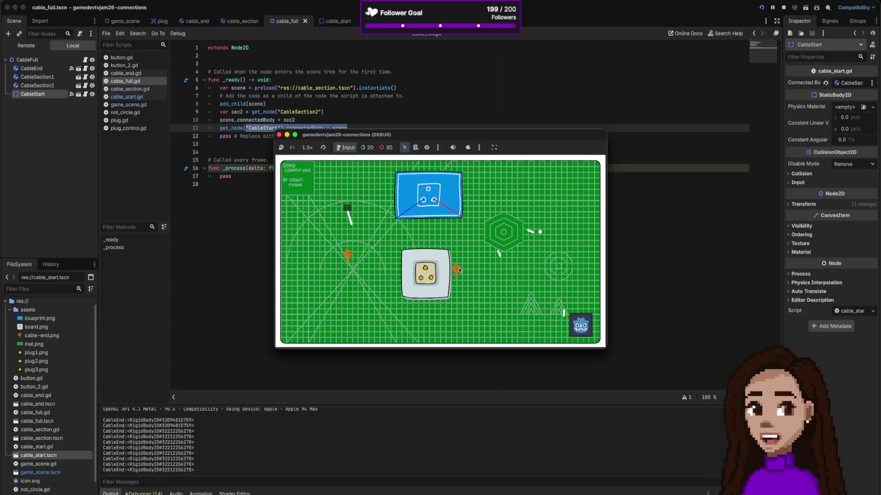
{"action": "mouse_move", "coordinate": [406, 282]}
{"action": "left_mouse_down"}
{"action": "mouse_move", "coordinate": [528, 227]}
{"action": "mouse_move", "coordinate": [500, 227]}
{"action": "mouse_move", "coordinate": [528, 224]}
{"action": "left_mouse_up"}
{"action": "mouse_move", "coordinate": [547, 222]}
{"action": "left_mouse_down"}
{"action": "mouse_move", "coordinate": [523, 207]}
{"action": "mouse_move", "coordinate": [542, 208]}
{"action": "left_mouse_up"}
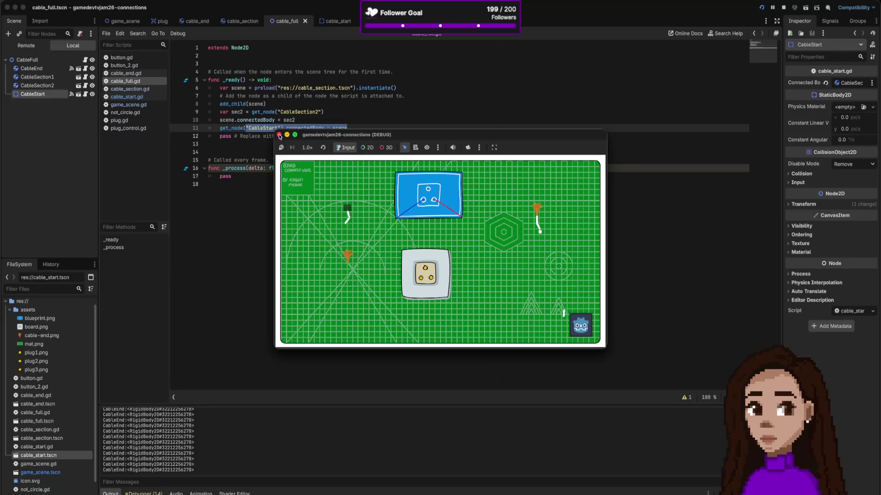
Stop the running game and glance at the connectedBody line and the cable_section scene
{"action": "left_click", "coordinate": [280, 135]}
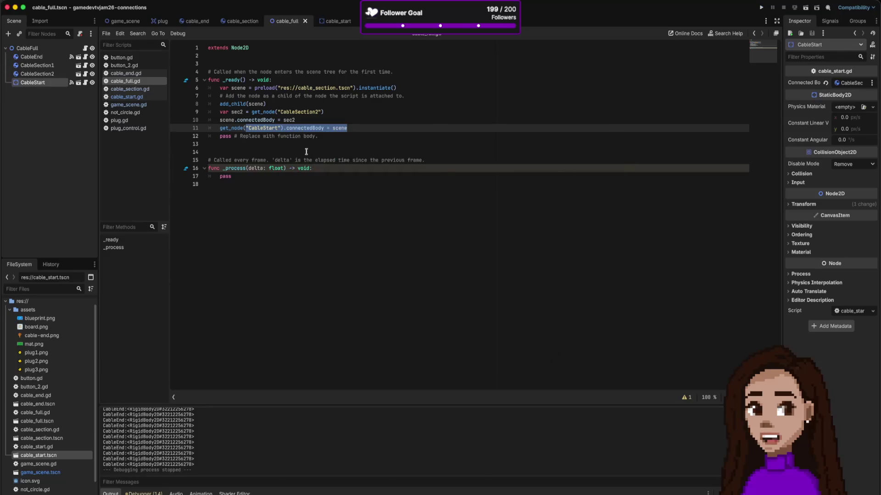
{"action": "double_click", "coordinate": [311, 128]}
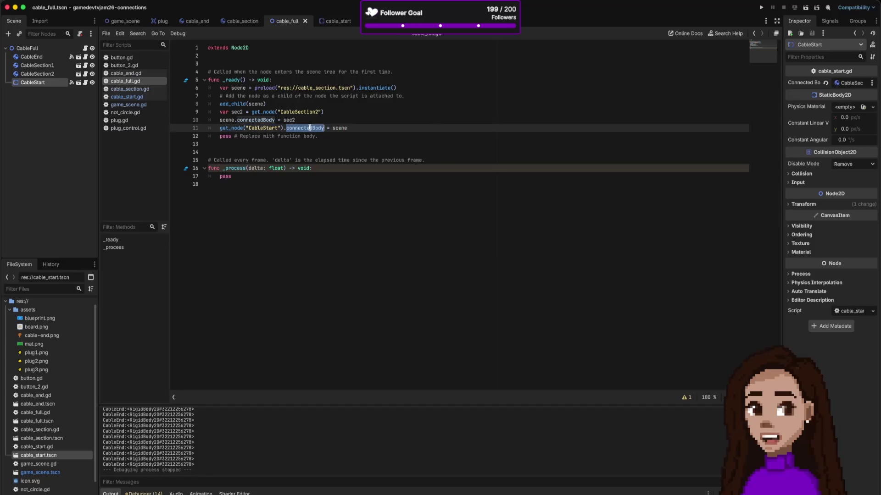
{"action": "left_click", "coordinate": [239, 21]}
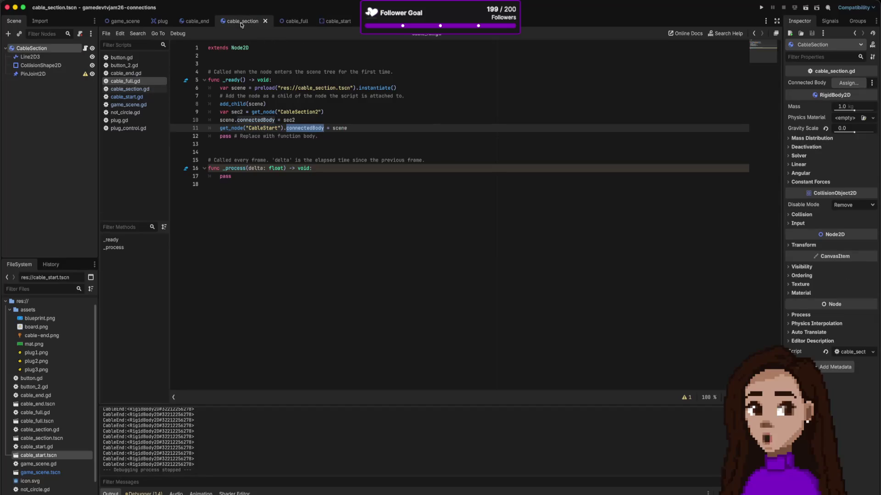
{"action": "left_click", "coordinate": [289, 21]}
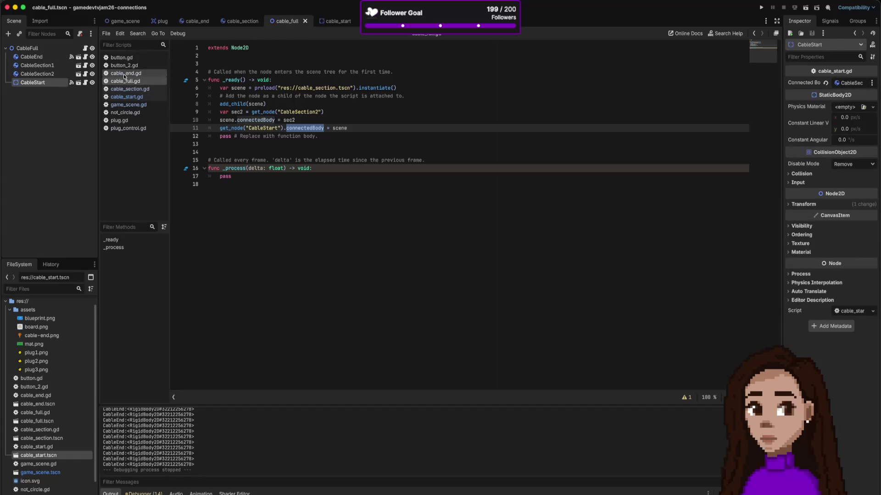
Open cable_section.gd and review its connectedBody variable and the PinJoint2D code in _ready
{"action": "left_click", "coordinate": [140, 96]}
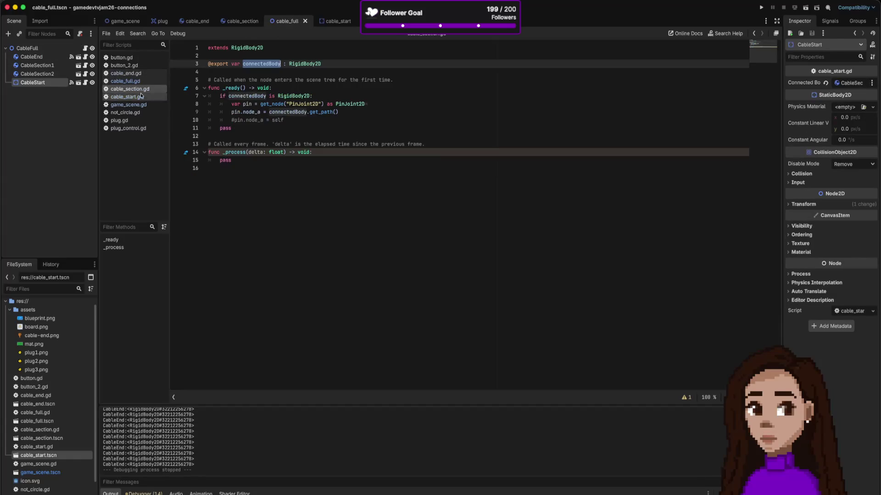
{"action": "left_click", "coordinate": [267, 103]}
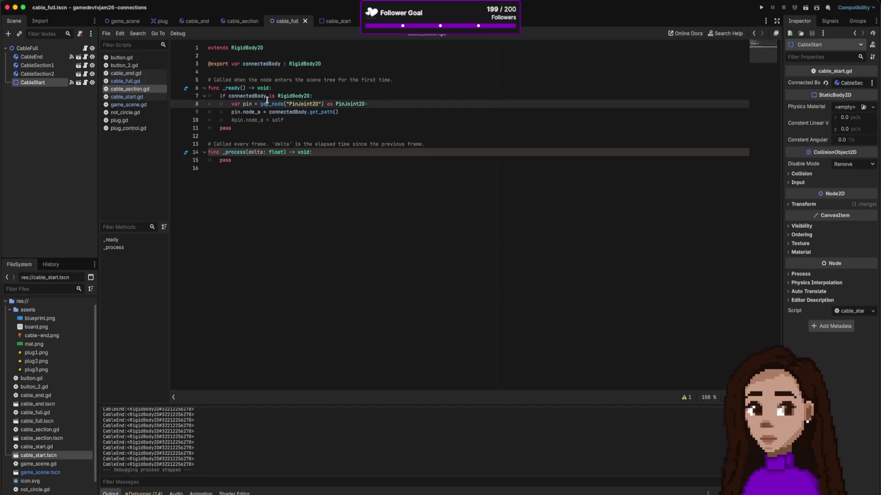
{"action": "left_click", "coordinate": [245, 161]}
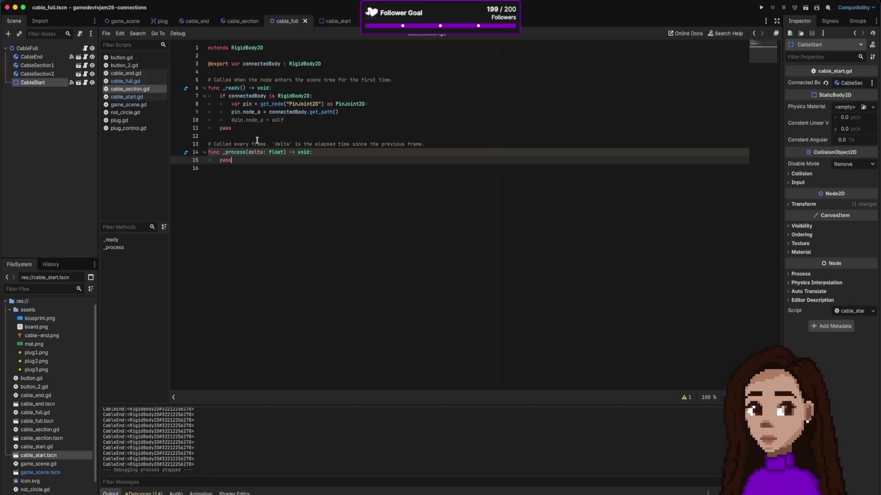
{"action": "double_click", "coordinate": [267, 64]}
{"action": "left_click", "coordinate": [243, 104]}
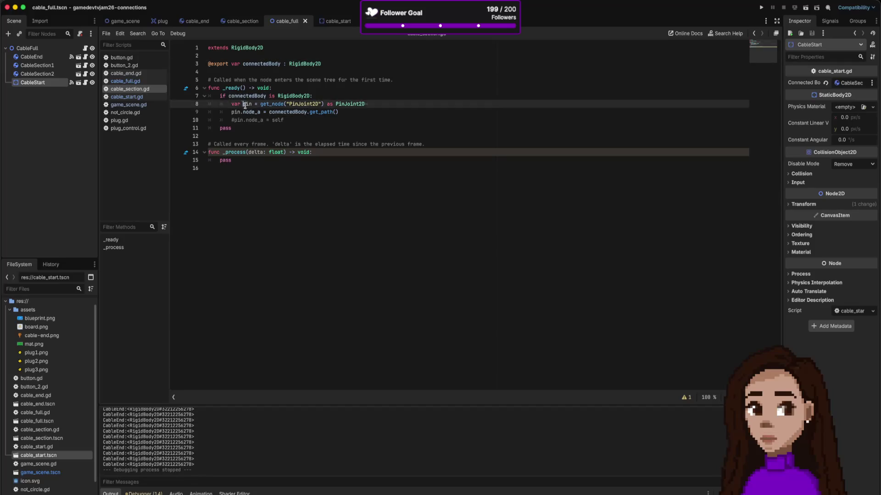
{"action": "left_click_drag", "start_coordinate": [243, 104], "coordinate": [273, 122]}
{"action": "double_click", "coordinate": [241, 88]}
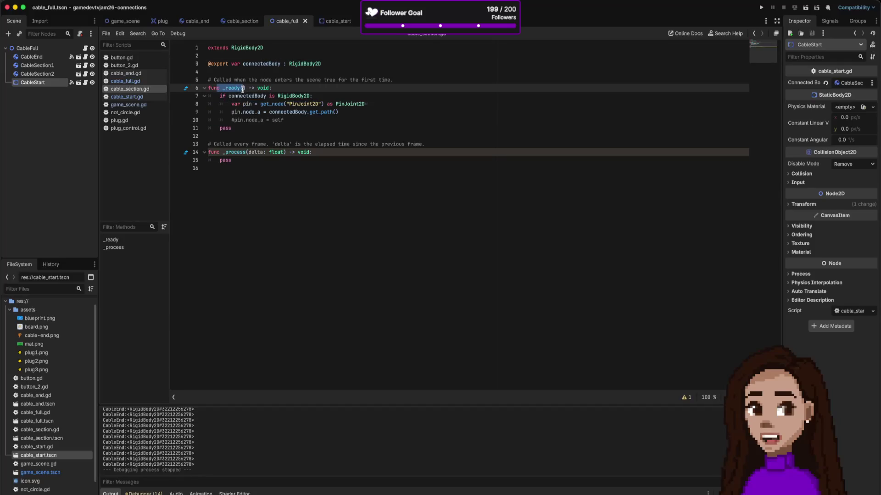
{"action": "left_click", "coordinate": [265, 127]}
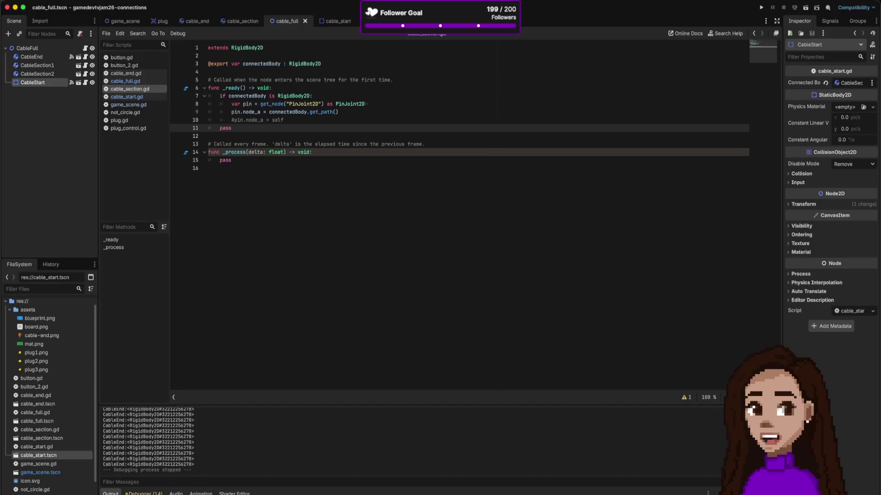
{"action": "key", "text": "super+Tab"}
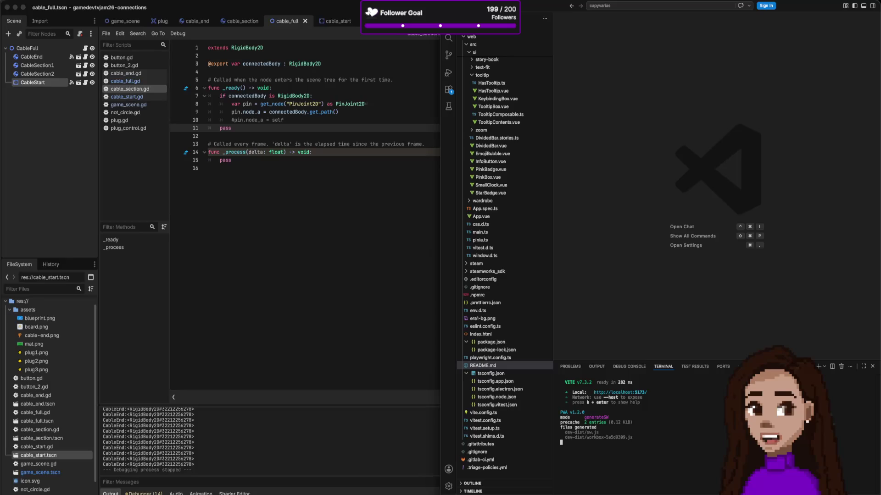
Search the web for 'godot call function when set exported variable'
{"action": "key", "text": "super+Tab"}
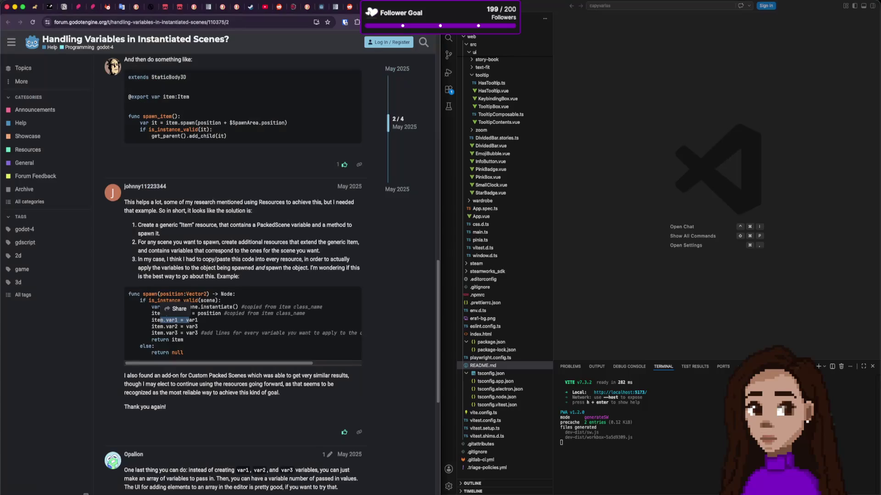
{"action": "key", "text": "super+t"}
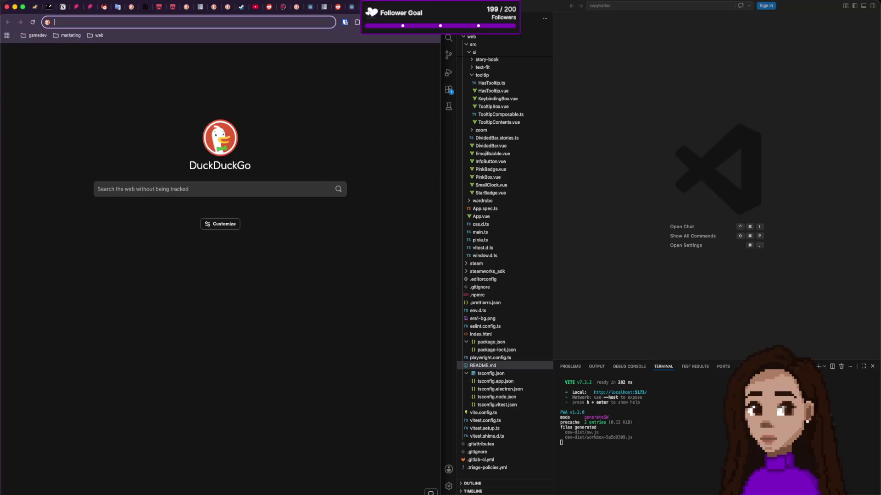
{"action": "type", "text": "godot "}
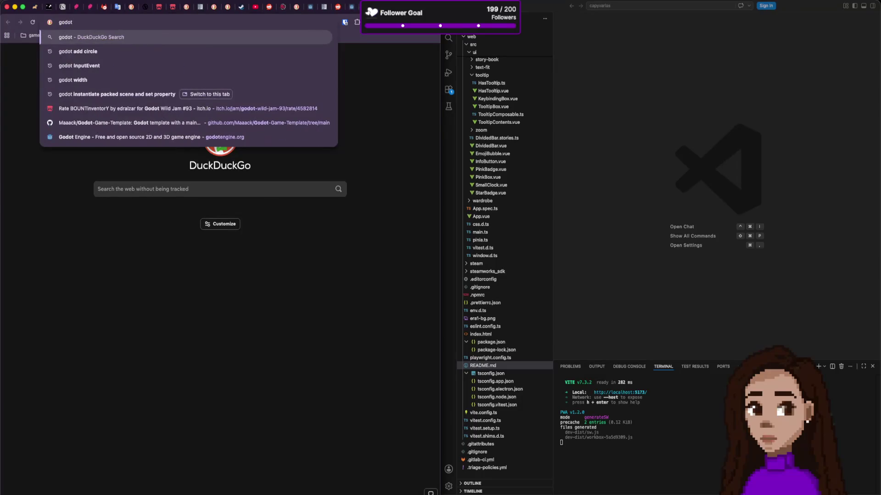
{"action": "type", "text": "set"}
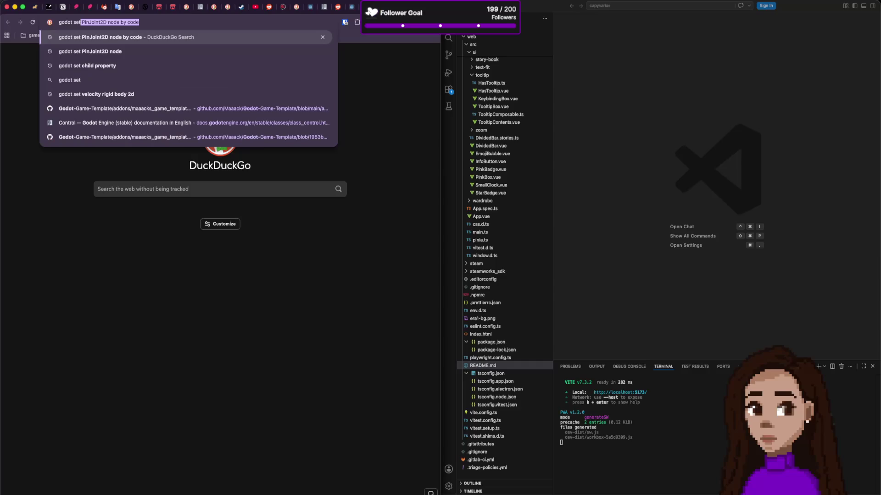
{"action": "key", "text": "BackSpace"}
{"action": "key", "text": "BackSpace"}
{"action": "key", "text": "BackSpace"}
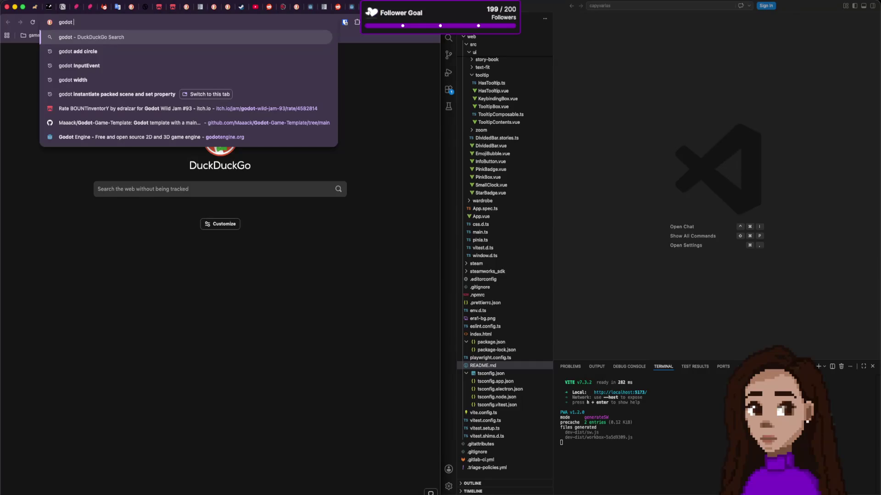
{"action": "type", "text": "cal"}
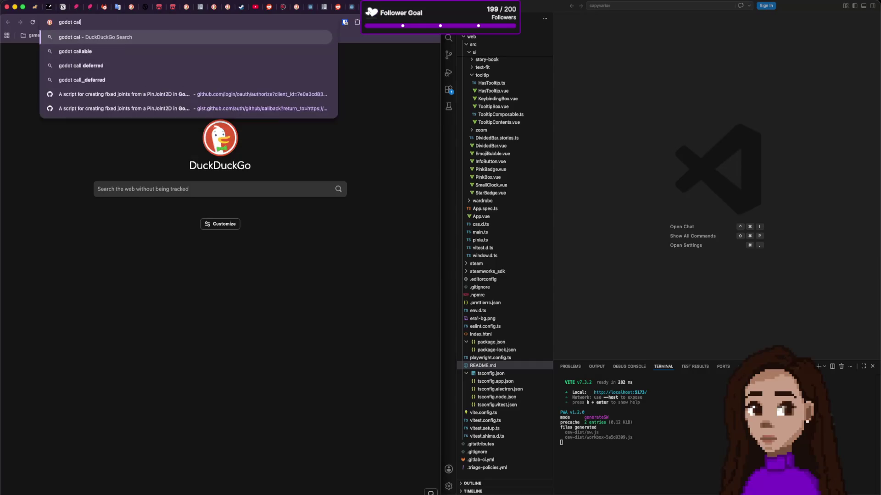
{"action": "type", "text": "l function "}
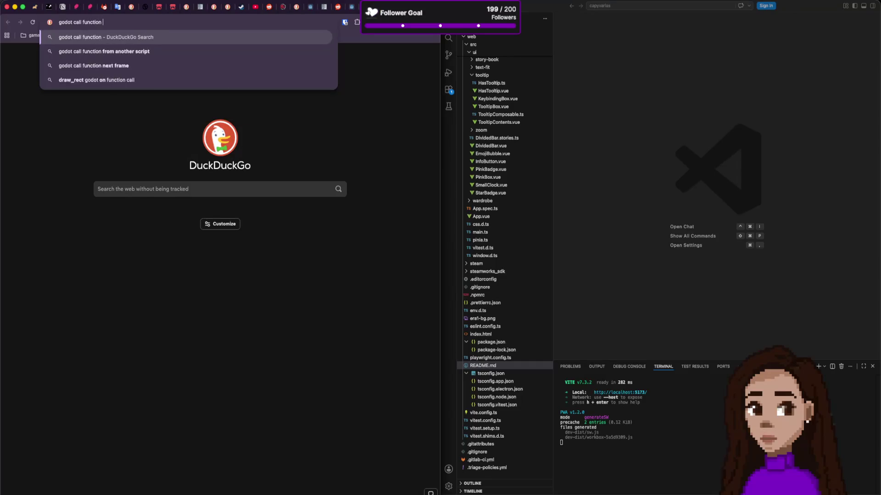
{"action": "type", "text": "when set exported variable"}
{"action": "key", "text": "Return"}
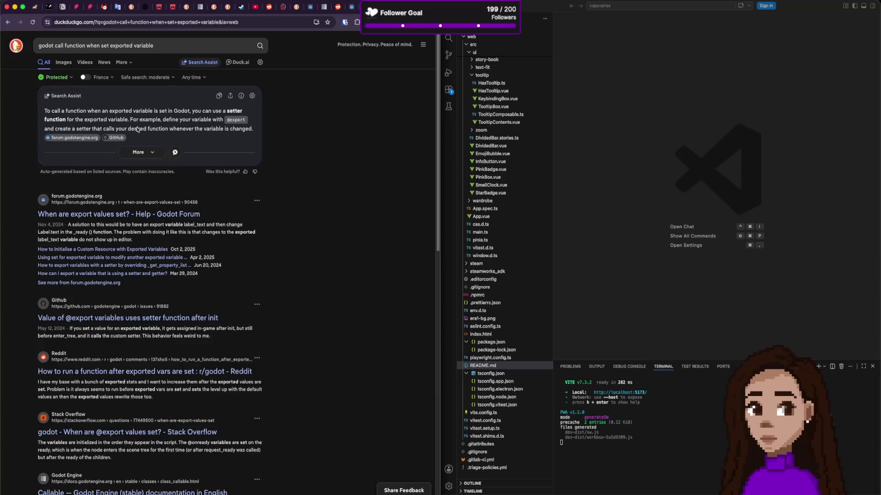
Open the Godot Forum thread and read its accepted exported-variable setter example
{"action": "left_click", "coordinate": [76, 138], "text": "super"}
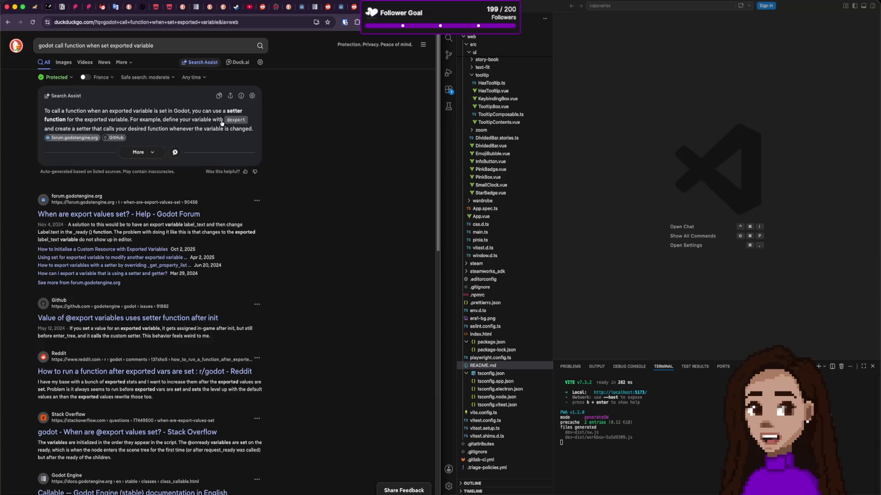
{"action": "key", "text": "ctrl+Tab"}
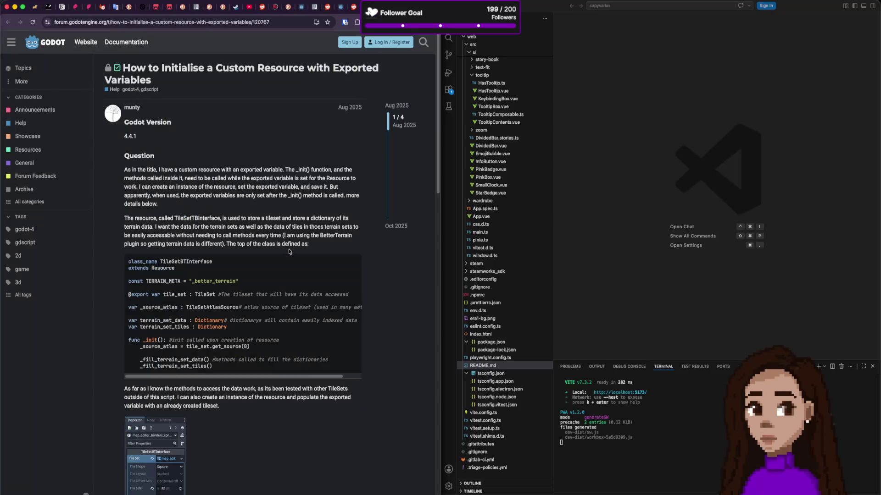
{"action": "scroll", "coordinate": [277, 288], "scroll_direction": "down", "scroll_amount": 10}
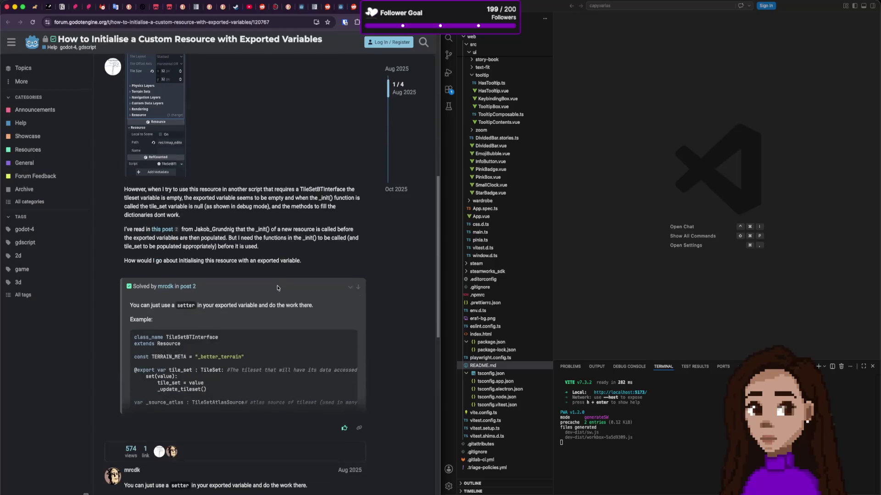
{"action": "scroll", "coordinate": [278, 288], "scroll_direction": "down", "scroll_amount": 2}
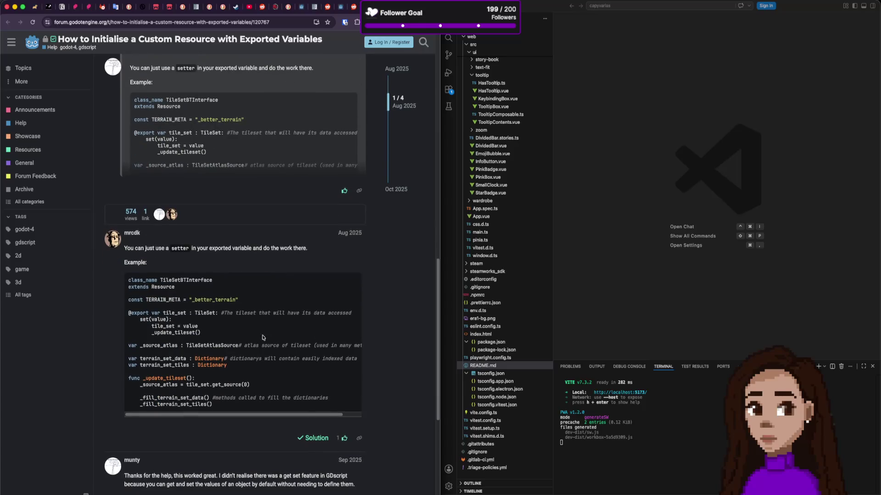
{"action": "left_click_drag", "start_coordinate": [182, 313], "coordinate": [188, 327]}
{"action": "left_click", "coordinate": [185, 327]}
{"action": "left_click", "coordinate": [601, 89]}
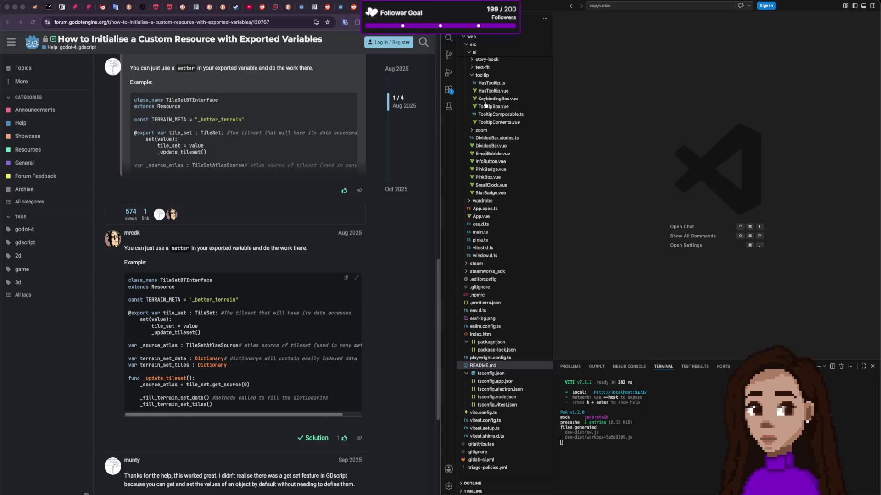
{"action": "key", "text": "super+Tab"}
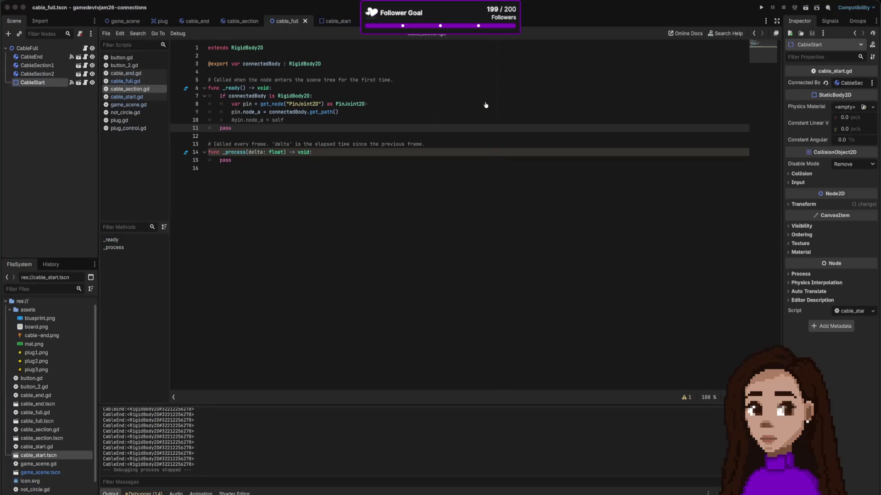
Start an indented set_value() setter under the connectedBody export with an assignment line
{"action": "left_click", "coordinate": [359, 84]}
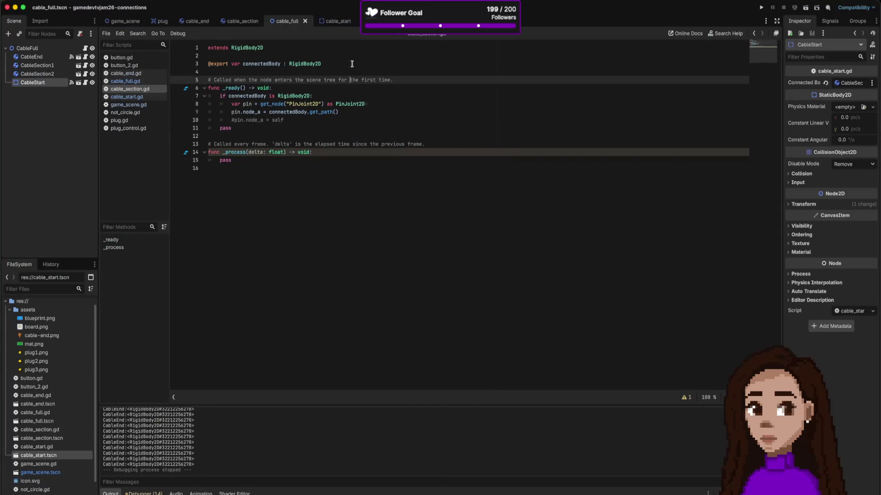
{"action": "left_click", "coordinate": [352, 63]}
{"action": "key", "text": "Return"}
{"action": "key", "text": "Down"}
{"action": "key", "text": "Up"}
{"action": "key", "text": "Tab"}
{"action": "type", "text": "set_value()"}
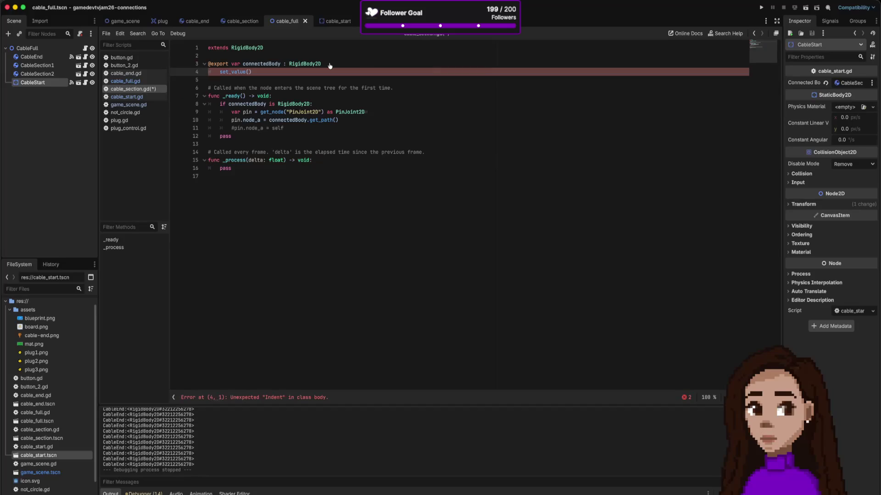
{"action": "key", "text": "super+Tab"}
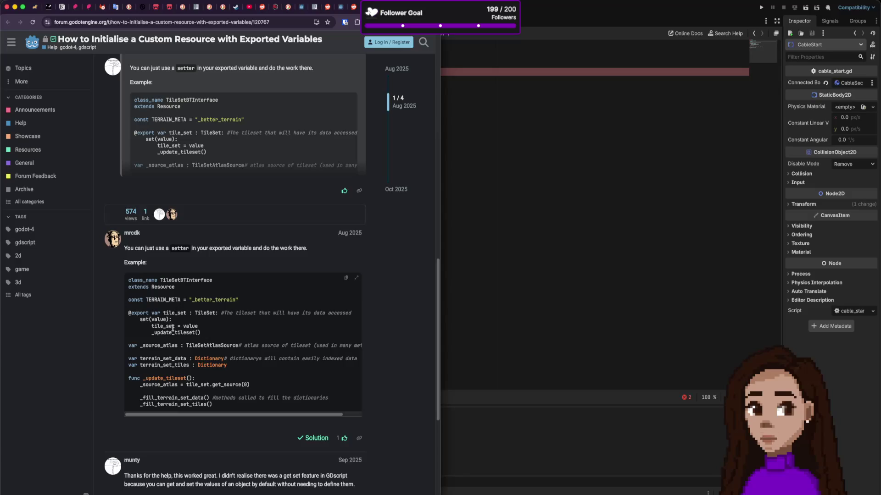
{"action": "left_click", "coordinate": [534, 168]}
{"action": "type", "text": "y = value"}
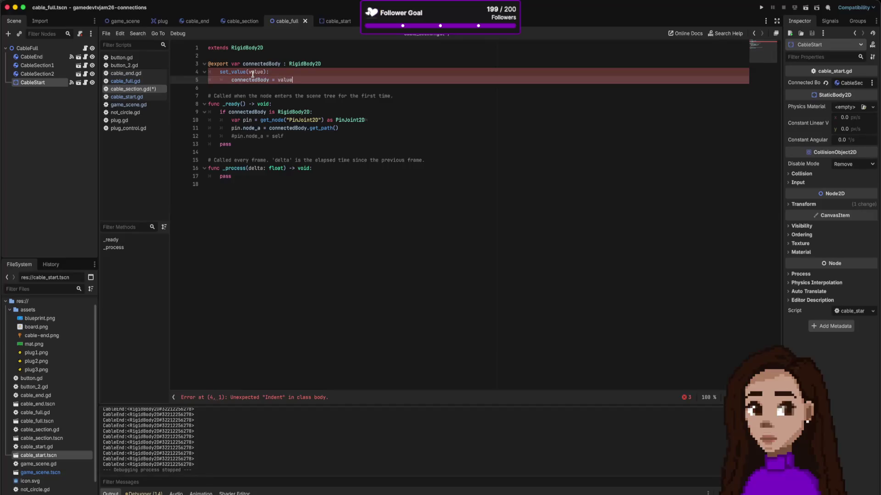
{"action": "key", "text": "Return"}
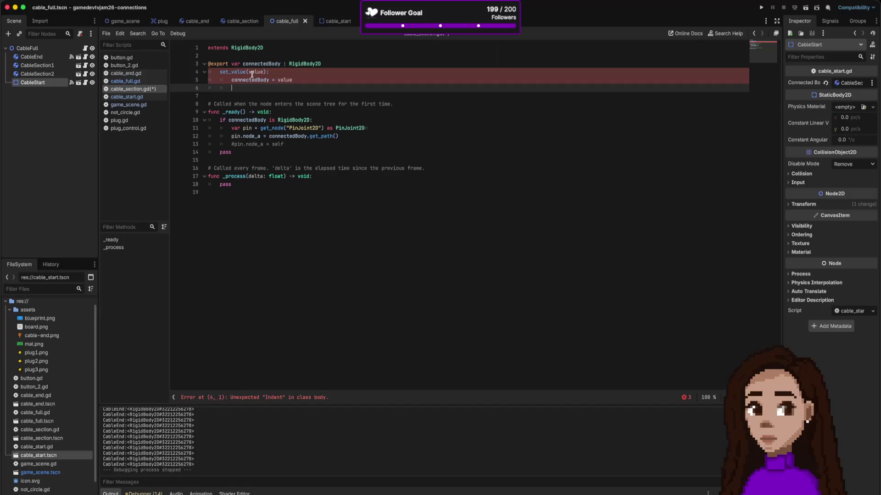
Add the colon after the connectedBody export, save, and shorten set_value(value) to set(value)
{"action": "key", "text": "super+Tab"}
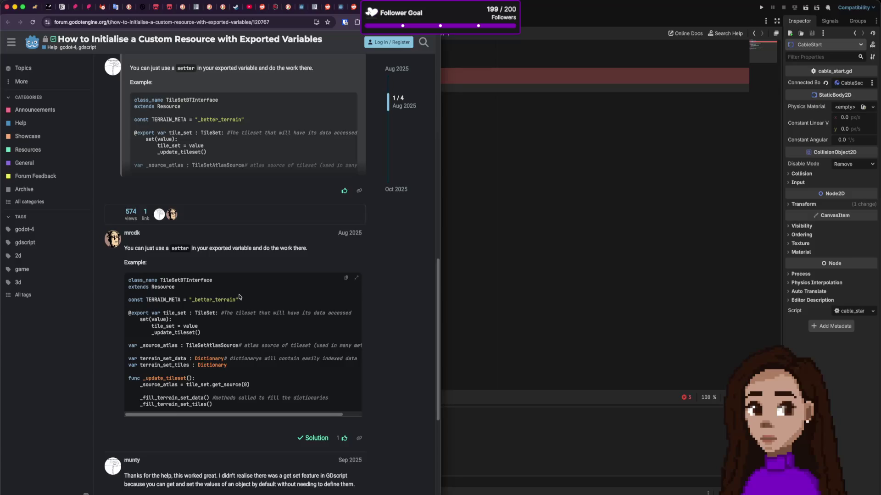
{"action": "key", "text": "super+Tab"}
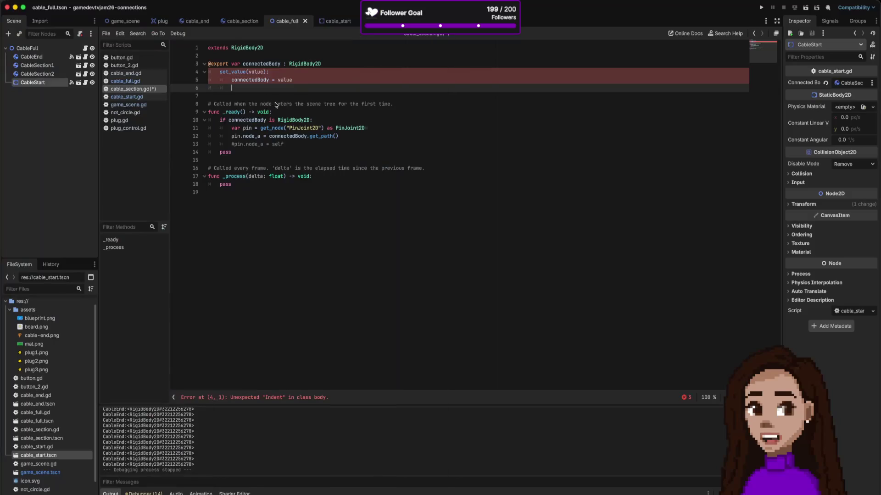
{"action": "left_click", "coordinate": [268, 72]}
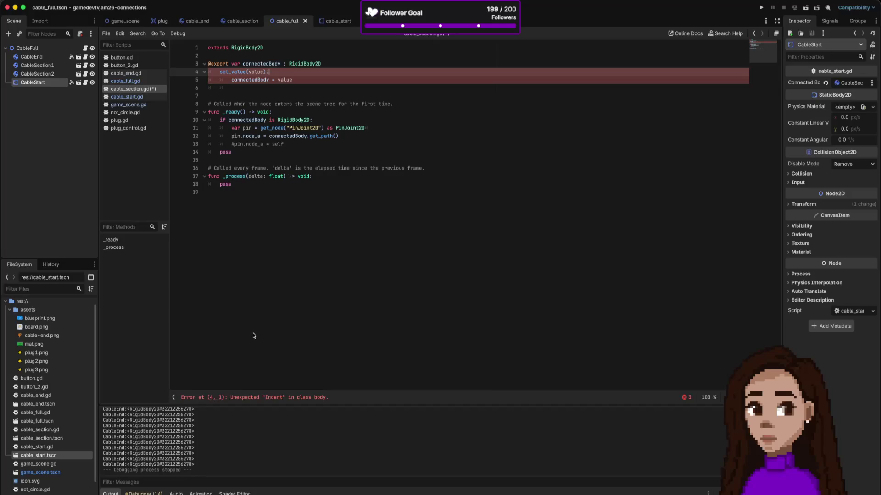
{"action": "key", "text": "super+Tab"}
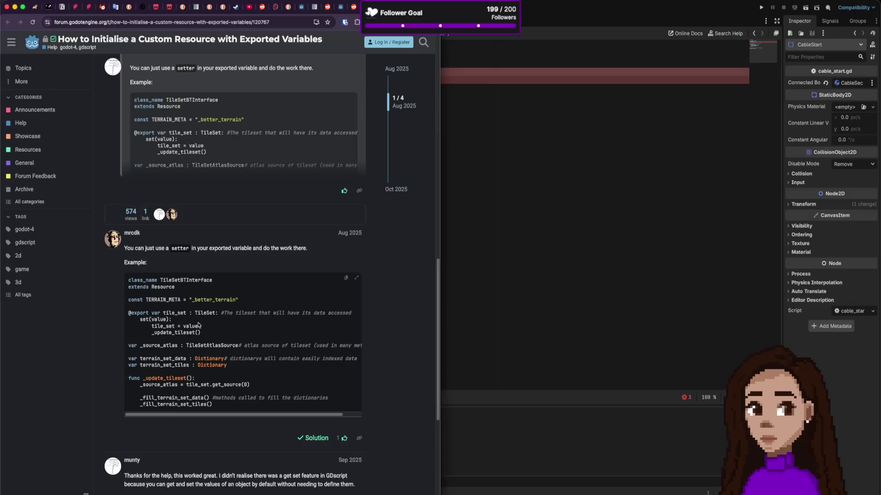
{"action": "key", "text": "super+Tab"}
{"action": "key", "text": "Up"}
{"action": "key", "text": "End"}
{"action": "type", "text": ":"}
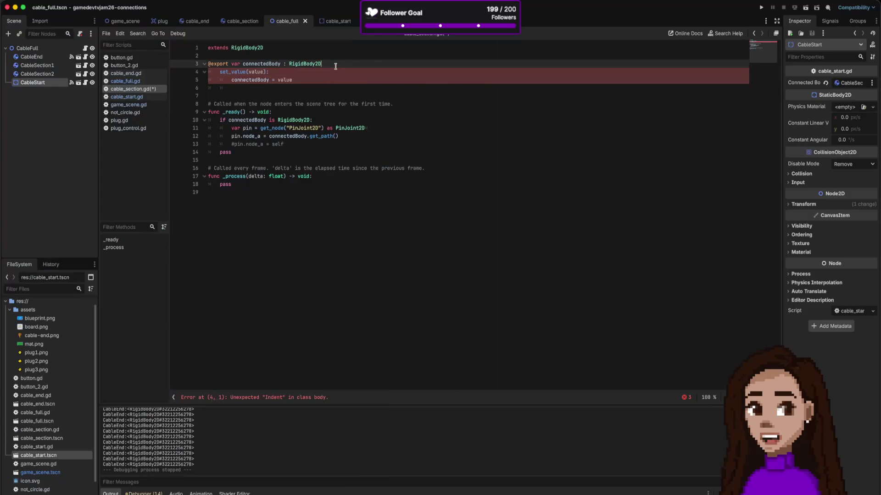
{"action": "key", "text": "ctrl+s"}
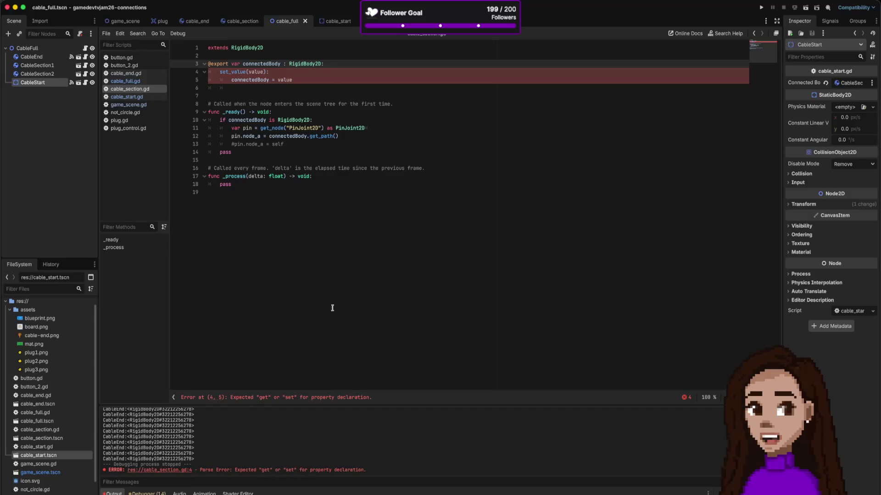
{"action": "key", "text": "super+Tab"}
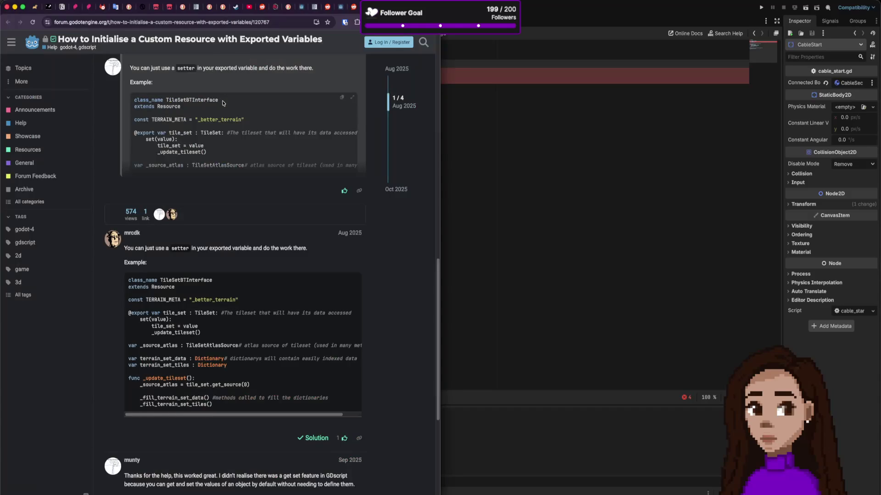
{"action": "key", "text": "super+Tab"}
{"action": "key", "text": "Delete"}
{"action": "key", "text": "Delete"}
{"action": "key", "text": "Delete"}
Add an updatePin() call to the connectedBody setter after the value assignment
{"action": "left_click", "coordinate": [300, 82]}
{"action": "key", "text": "Return"}
{"action": "type", "text": "update"}
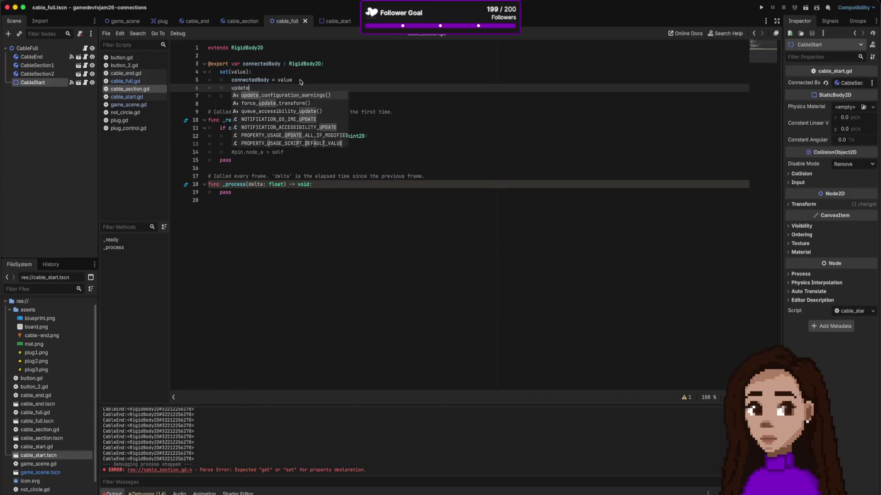
{"action": "type", "text": "_"}
{"action": "key", "text": "BackSpace"}
{"action": "type", "text": "Po"}
{"action": "key", "text": "BackSpace"}
{"action": "type", "text": "in"}
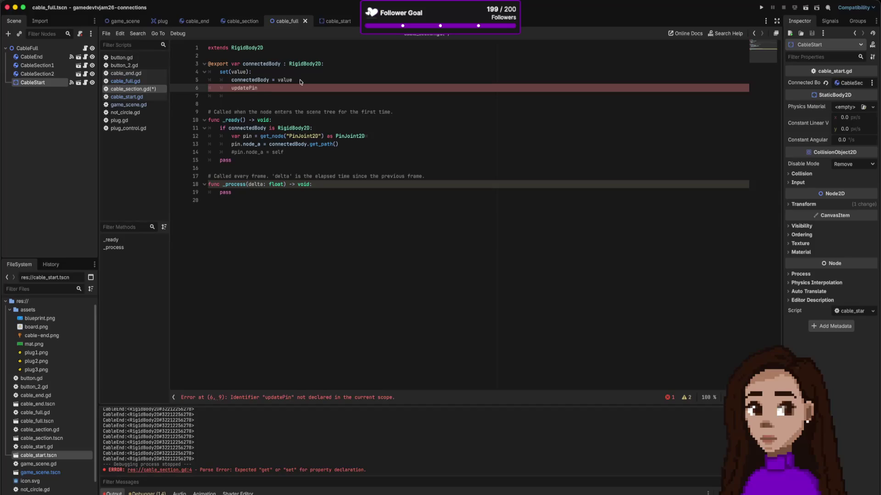
{"action": "type", "text": "g()"}
{"action": "key", "text": "Return"}
Create func updatePin(): below _ready, move the pin-connecting lines into it, and save
{"action": "key", "text": "Down"}
{"action": "key", "text": "Down"}
{"action": "key", "text": "Down"}
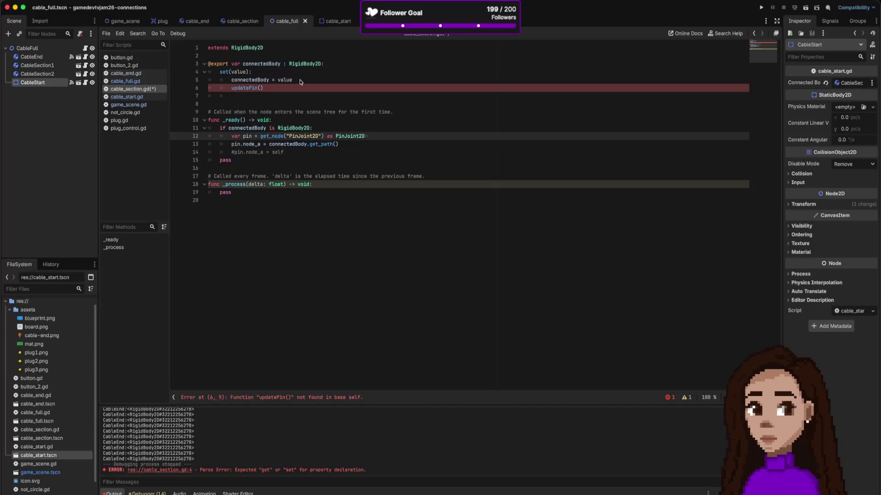
{"action": "key", "text": "Down"}
{"action": "key", "text": "Down"}
{"action": "key", "text": "Down"}
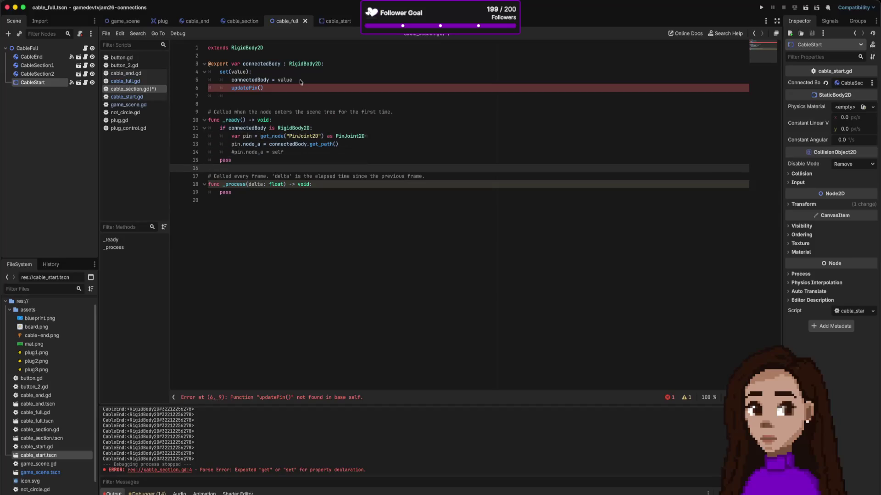
{"action": "key", "text": "Return"}
{"action": "key", "text": "Return"}
{"action": "key", "text": "Up"}
{"action": "type", "text": "func "}
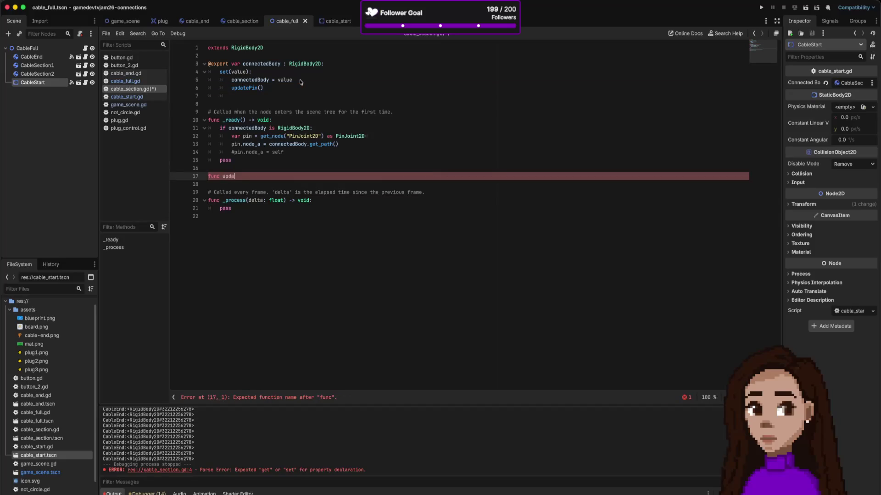
{"action": "type", "text": ":"}
{"action": "type", "text": ":"}
{"action": "key", "text": "Return"}
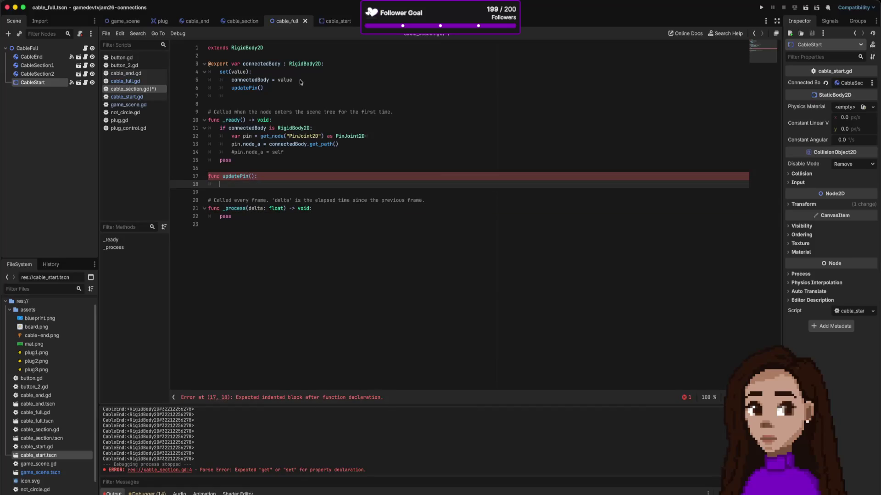
{"action": "left_click_drag", "start_coordinate": [339, 144], "coordinate": [170, 129]}
{"action": "key", "text": "ctrl+c"}
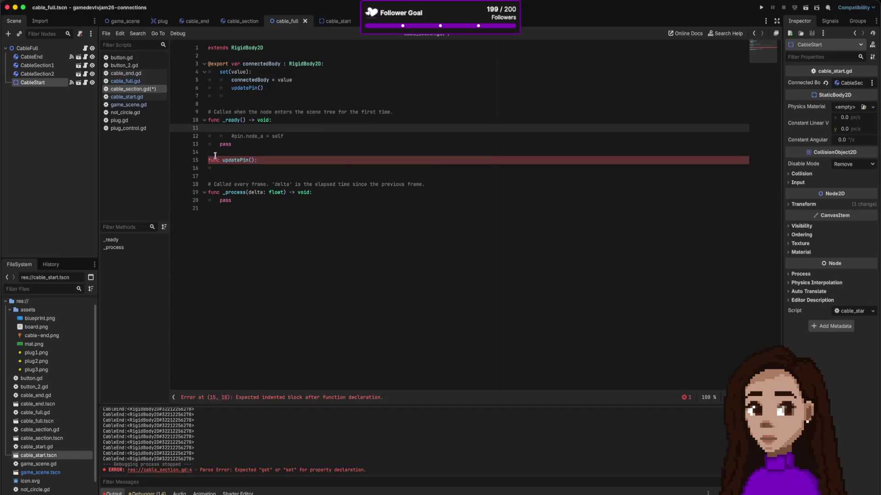
{"action": "left_click", "coordinate": [211, 168]}
{"action": "key", "text": "ctrl+v"}
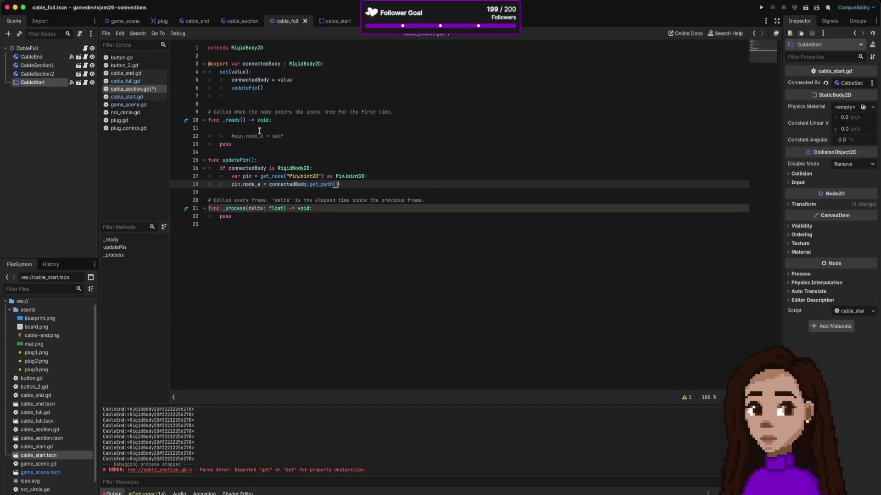
{"action": "left_click", "coordinate": [260, 130]}
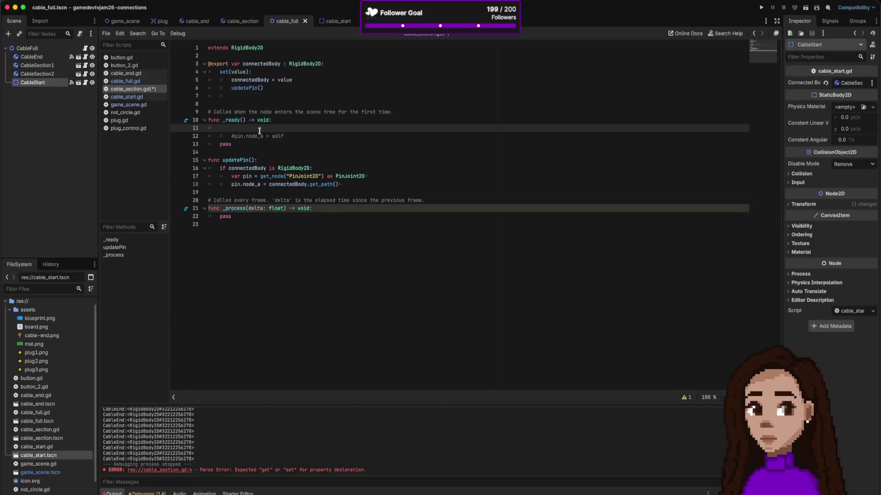
{"action": "key", "text": "ctrl+s"}
{"action": "left_click", "coordinate": [761, 7]}
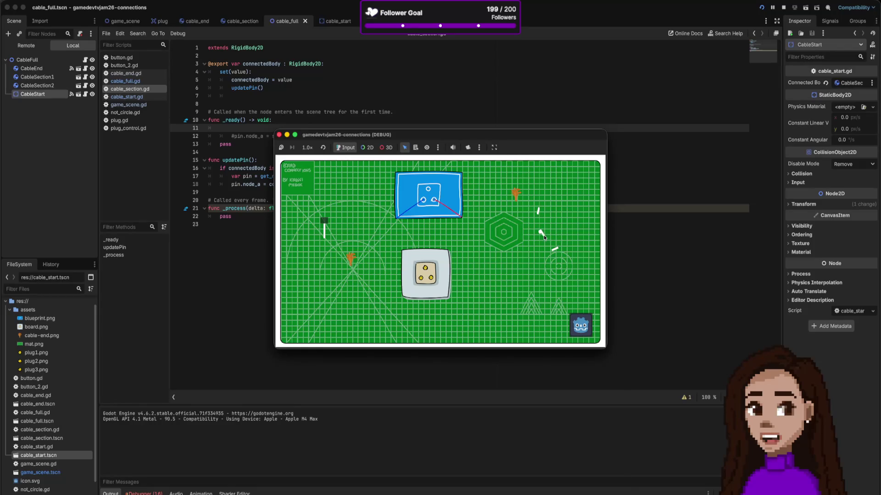
Call updatePin() from _ready, rerun the game and drag the orange cable end to test it
{"action": "left_click", "coordinate": [279, 134]}
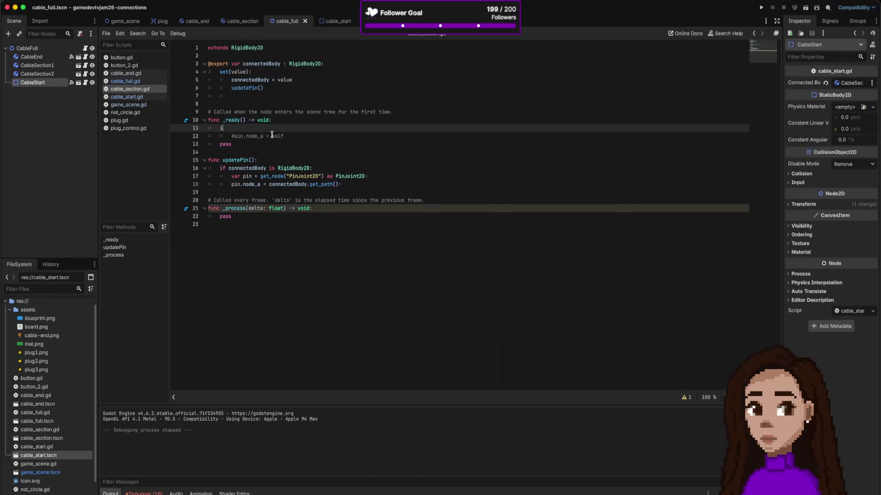
{"action": "type", "text": "update"}
{"action": "key", "text": "Return"}
{"action": "left_click", "coordinate": [761, 8]}
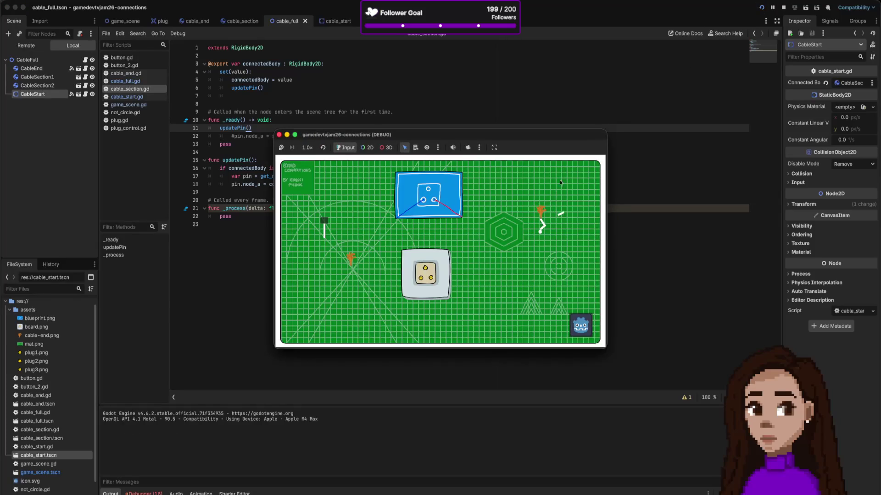
{"action": "left_click_drag", "start_coordinate": [540, 211], "coordinate": [530, 203]}
{"action": "mouse_move", "coordinate": [576, 227]}
{"action": "left_mouse_down"}
{"action": "mouse_move", "coordinate": [576, 248]}
{"action": "mouse_move", "coordinate": [570, 220]}
{"action": "mouse_move", "coordinate": [553, 206]}
{"action": "mouse_move", "coordinate": [567, 216]}
{"action": "left_mouse_up"}
{"action": "mouse_move", "coordinate": [591, 203]}
{"action": "left_mouse_down"}
{"action": "mouse_move", "coordinate": [552, 200]}
{"action": "mouse_move", "coordinate": [575, 236]}
{"action": "mouse_move", "coordinate": [560, 193]}
{"action": "mouse_move", "coordinate": [527, 204]}
{"action": "mouse_move", "coordinate": [582, 189]}
{"action": "mouse_move", "coordinate": [572, 249]}
{"action": "mouse_move", "coordinate": [541, 202]}
{"action": "mouse_move", "coordinate": [507, 243]}
{"action": "mouse_move", "coordinate": [601, 195]}
{"action": "mouse_move", "coordinate": [554, 213]}
{"action": "left_mouse_up"}
{"action": "key", "text": "super+Tab"}
{"action": "key", "text": "super+Tab"}
{"action": "left_click", "coordinate": [319, 72]}
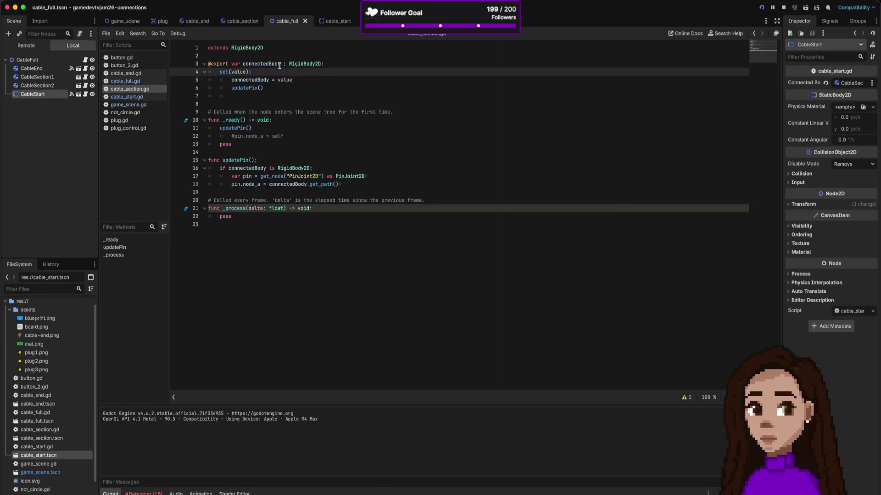
{"action": "key", "text": "Up"}
{"action": "key", "text": "Up"}
{"action": "key", "text": "Return"}
{"action": "key", "text": "Return"}
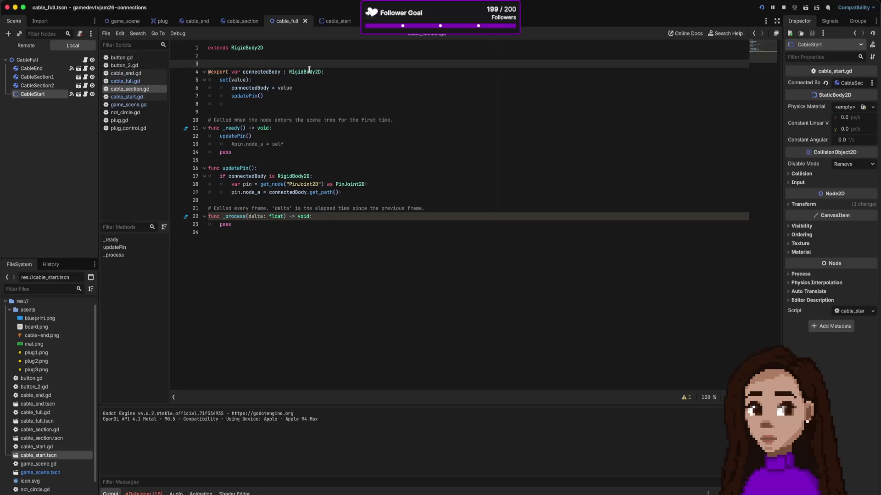
{"action": "key", "text": "Up"}
{"action": "type", "text": "@"}
{"action": "key", "text": "BackSpace"}
{"action": "type", "text": "@export va"}
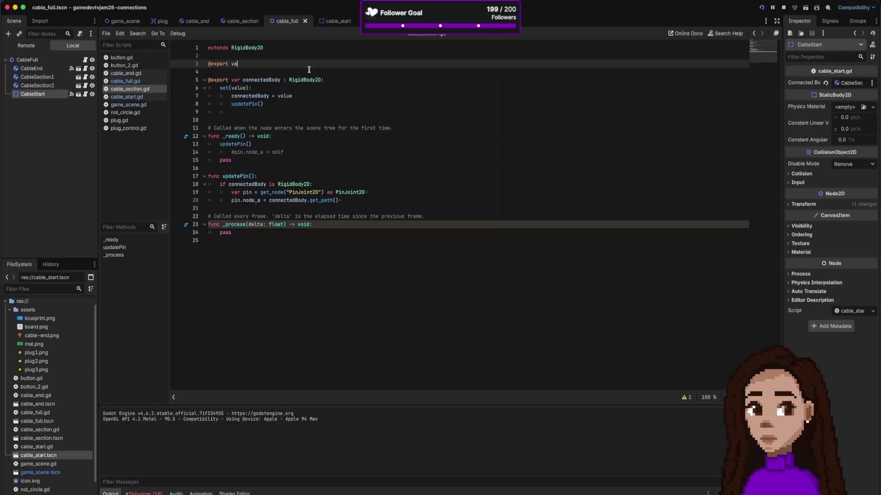
{"action": "type", "text": "r color: Color:"}
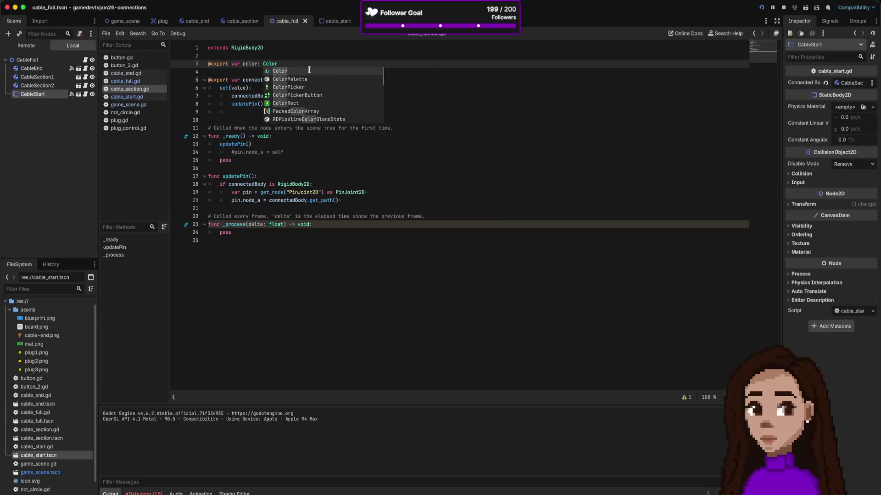
{"action": "key", "text": "Return"}
Give color a set(value) setter that assigns the value and calls updateColor()
{"action": "type", "text": "set(value):"}
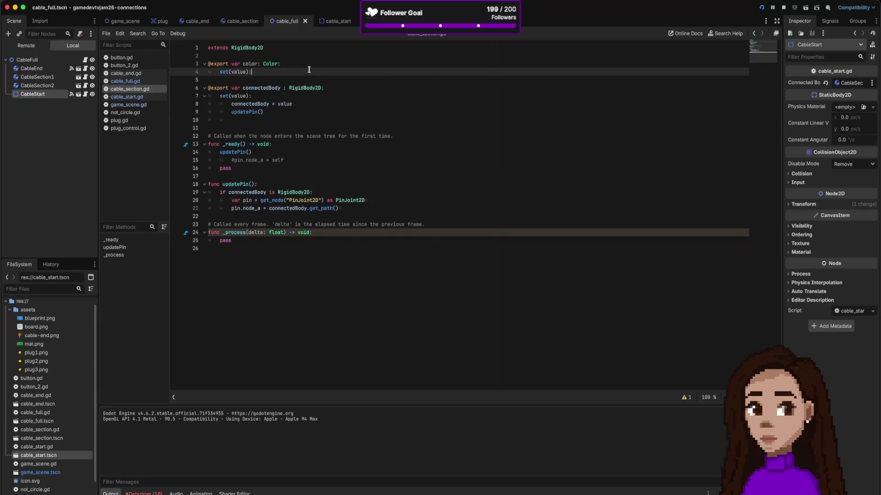
{"action": "key", "text": "Return"}
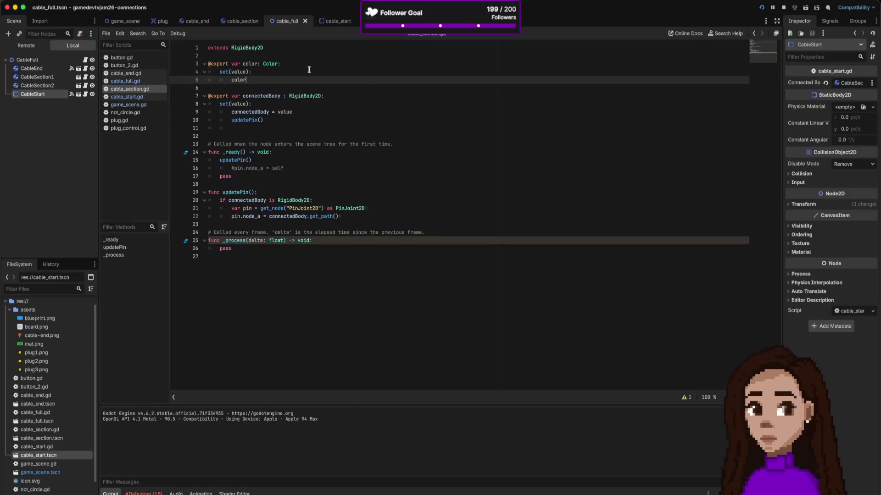
{"action": "type", "text": " = value"}
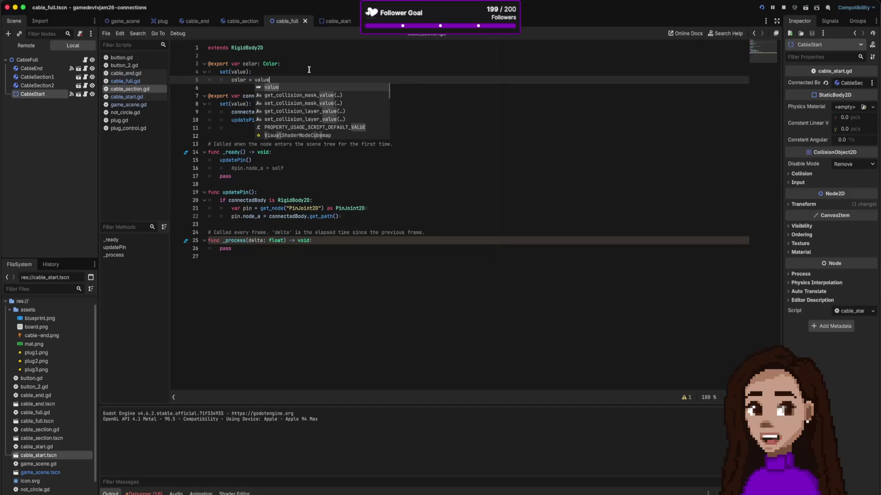
{"action": "key", "text": "Return"}
{"action": "key", "text": "Return"}
{"action": "type", "text": "updat"}
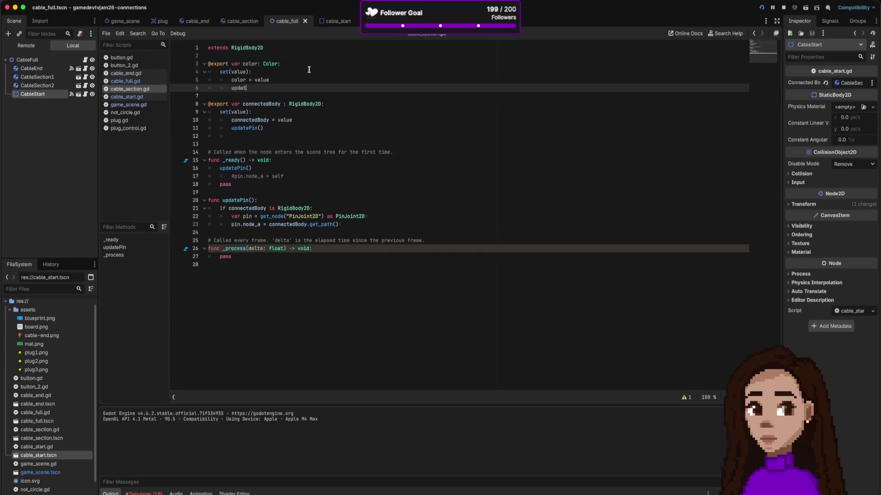
{"action": "type", "text": "eo"}
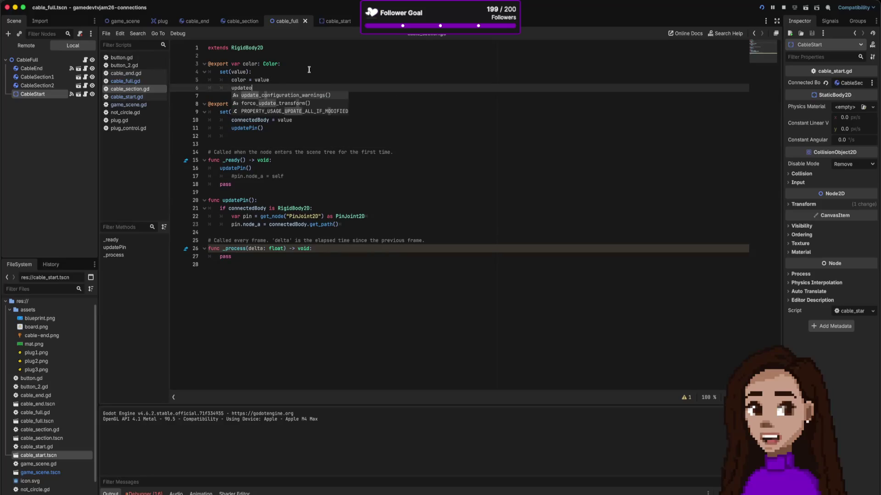
{"action": "key", "text": "BackSpace"}
{"action": "type", "text": "XColor"}
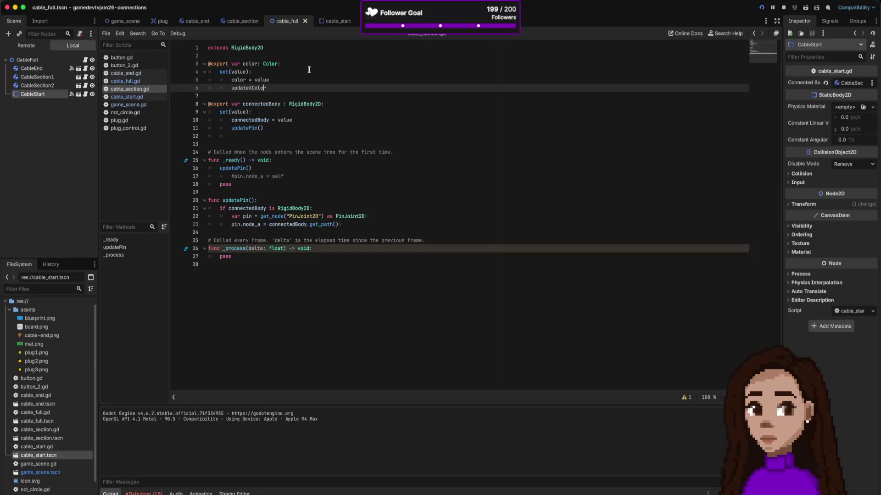
{"action": "key", "text": "Left"}
{"action": "key", "text": "End"}
{"action": "type", "text": "()"}
{"action": "left_click", "coordinate": [327, 290]}
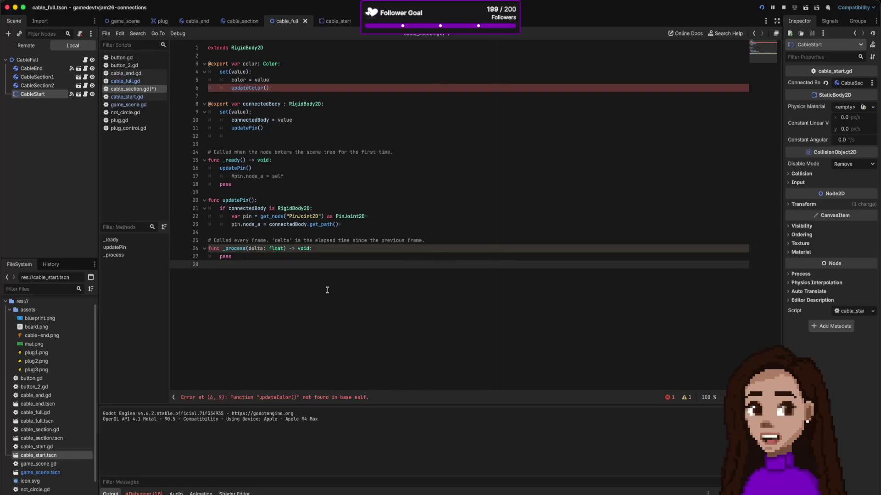
Replace the unused _process block with a func updateColor(): header
{"action": "key", "text": "shift+Up"}
{"action": "key", "text": "shift+Up"}
{"action": "key", "text": "shift+Up"}
{"action": "key", "text": "BackSpace"}
{"action": "type", "text": "fun"}
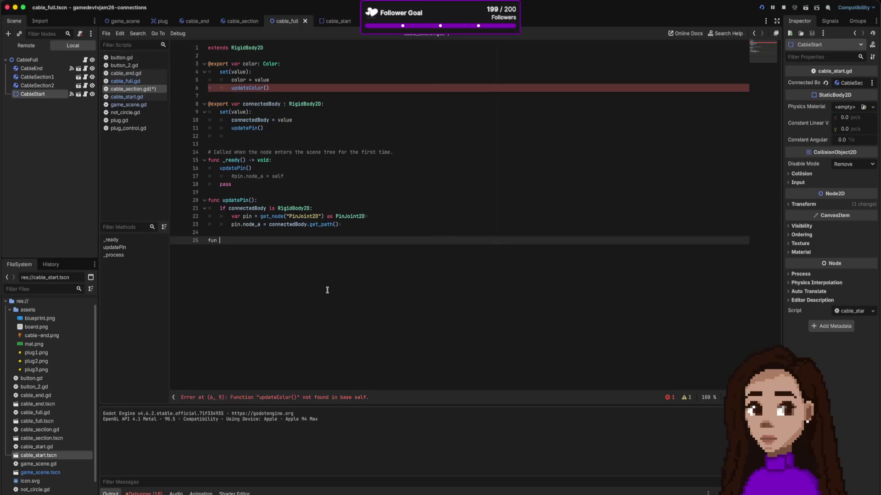
{"action": "key", "text": "BackSpace"}
{"action": "type", "text": "eC"}
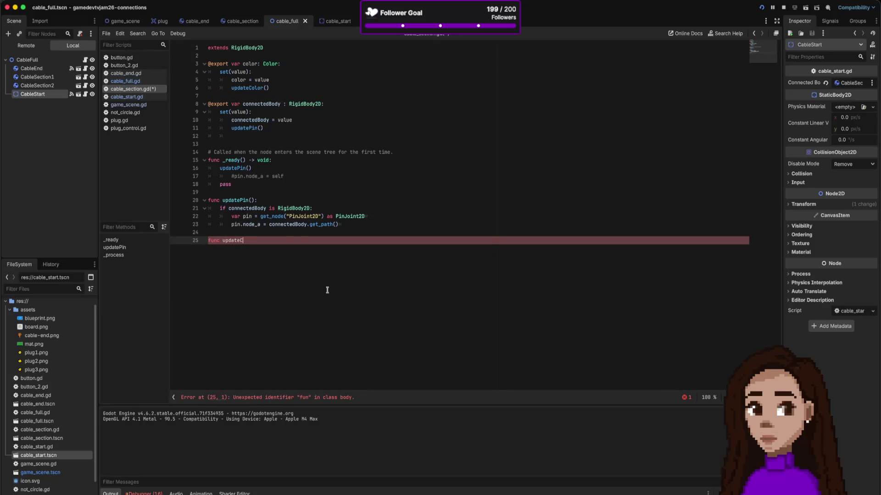
{"action": "type", "text": "olor():"}
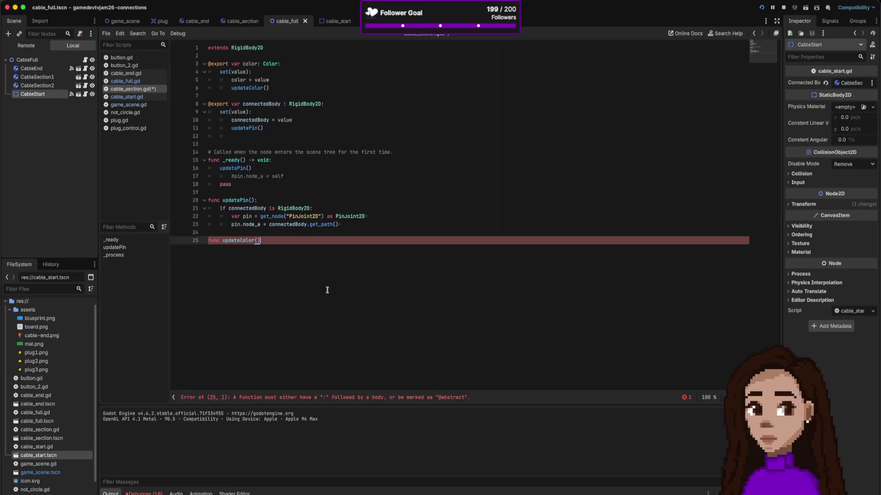
{"action": "key", "text": "Return"}
Call updateColor() after updatePin() in _ready and begin an if color: check in updateColor
{"action": "key", "text": "Up"}
{"action": "key", "text": "Up"}
{"action": "key", "text": "Up"}
{"action": "key", "text": "Up"}
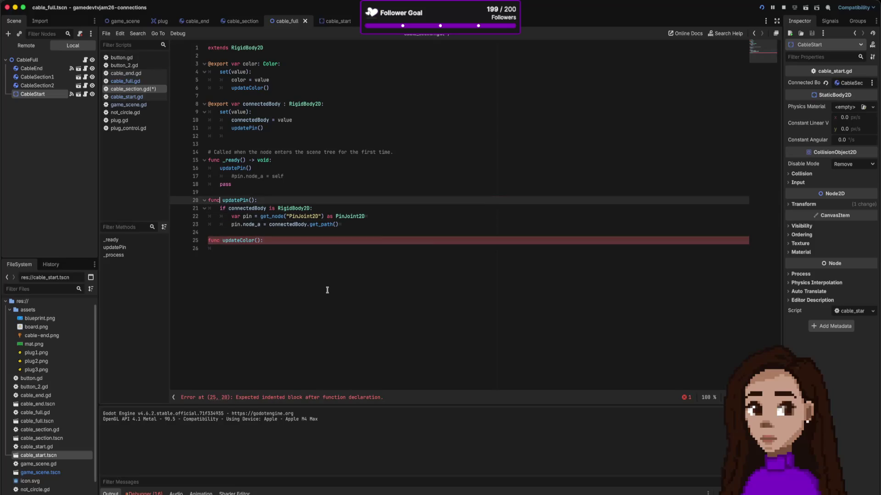
{"action": "key", "text": "Return"}
{"action": "type", "text": "p"}
{"action": "key", "text": "BackSpace"}
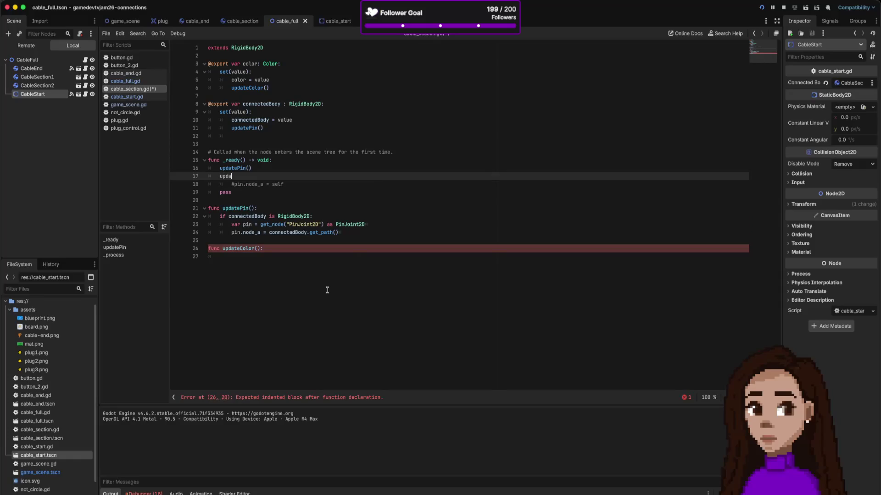
{"action": "key", "text": "Return"}
{"action": "key", "text": "Down"}
{"action": "key", "text": "Down"}
{"action": "key", "text": "Down"}
{"action": "key", "text": "Down"}
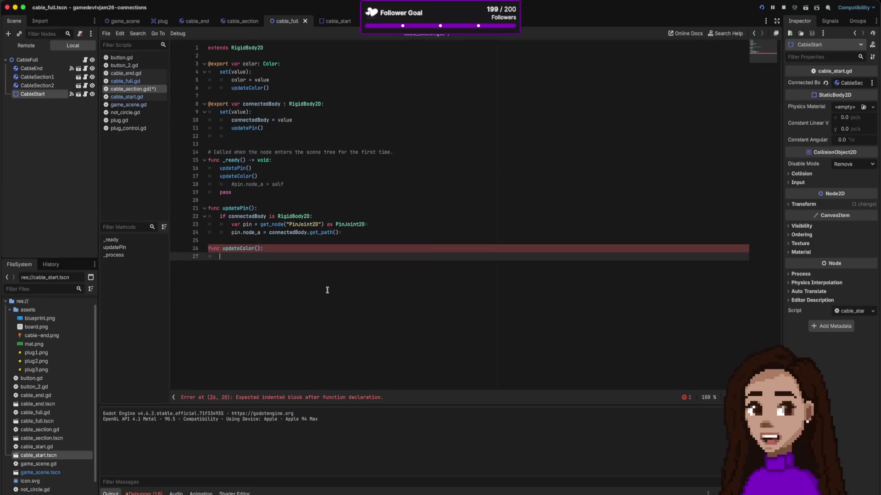
{"action": "type", "text": "if color:"}
{"action": "key", "text": "Return"}
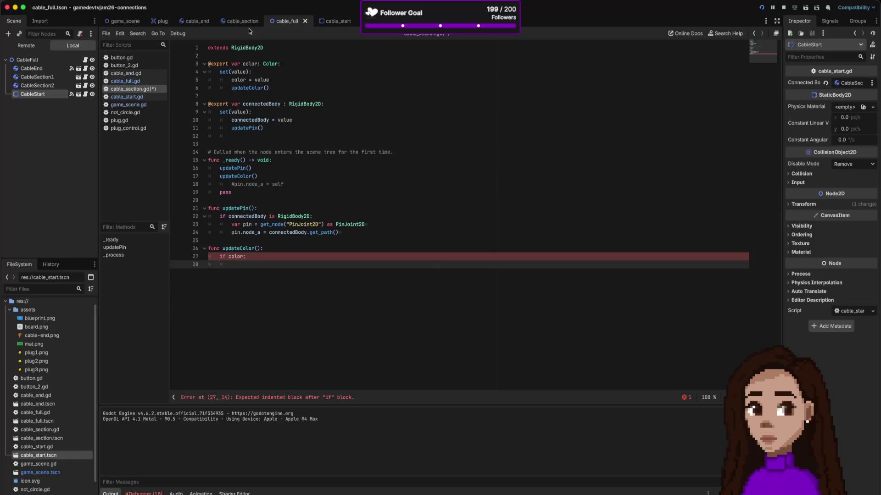
{"action": "left_click", "coordinate": [219, 24]}
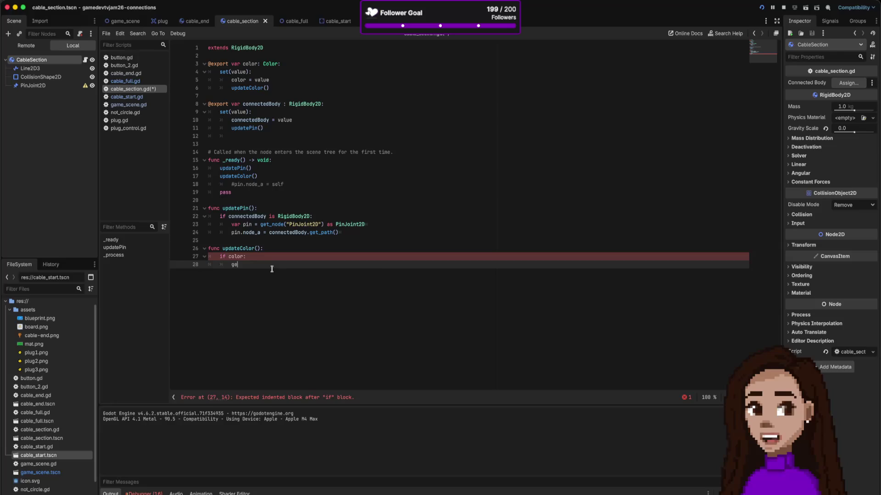
Insert get_node("Line2D3") inside the if color: block
{"action": "type", "text": "t_node"}
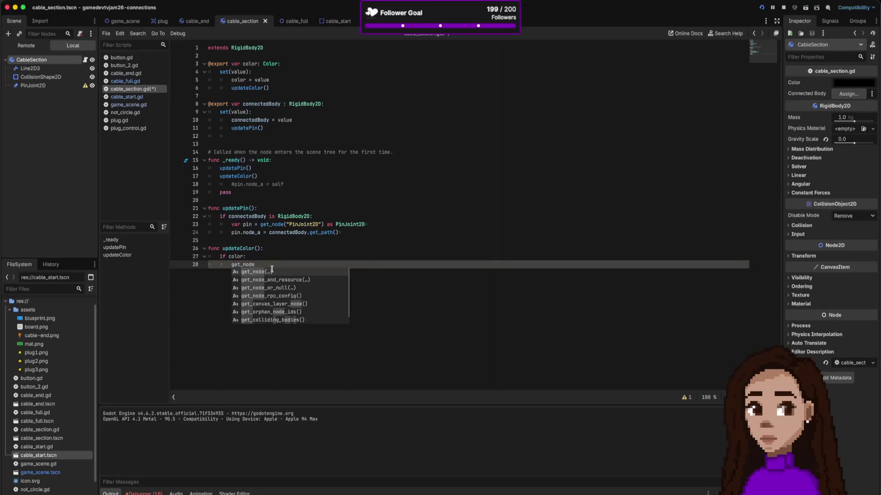
{"action": "key", "text": "Return"}
{"action": "key", "text": "Down"}
{"action": "key", "text": "Down"}
{"action": "key", "text": "Down"}
{"action": "key", "text": "Up"}
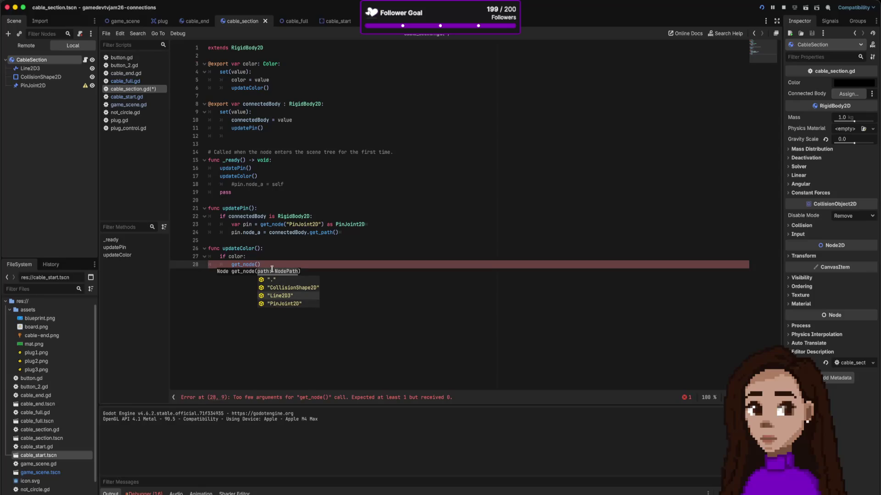
{"action": "key", "text": "Return"}
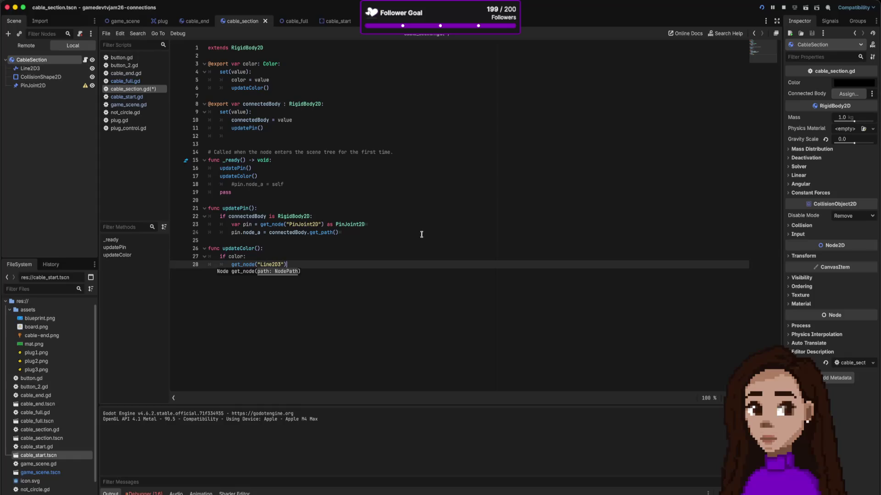
{"action": "type", "text": "."}
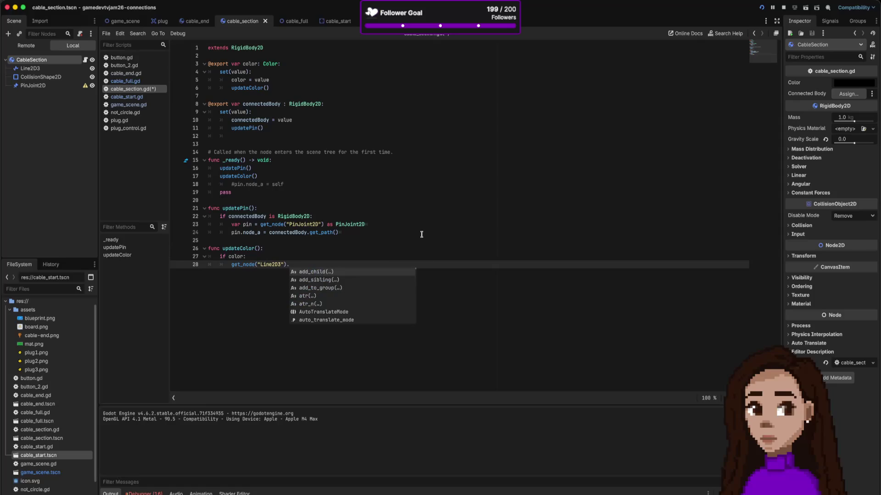
{"action": "key", "text": "BackSpace"}
Cast it as Line2D and set its default_color to color
{"action": "key", "text": "shift+alt+Left"}
{"action": "key", "text": "shift+alt+Left"}
{"action": "key", "text": "shift+alt+Left"}
{"action": "type", "text": "( as "}
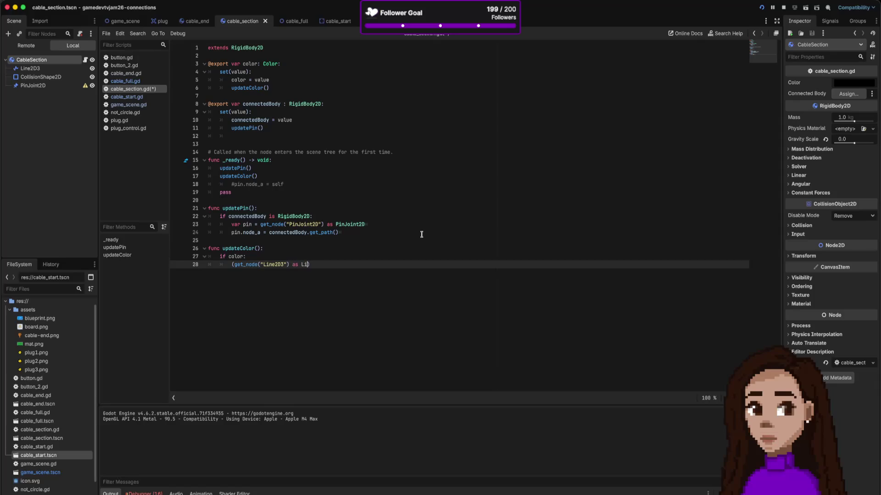
{"action": "type", "text": "ne"}
{"action": "key", "text": "Return"}
{"action": "type", "text": "colo"}
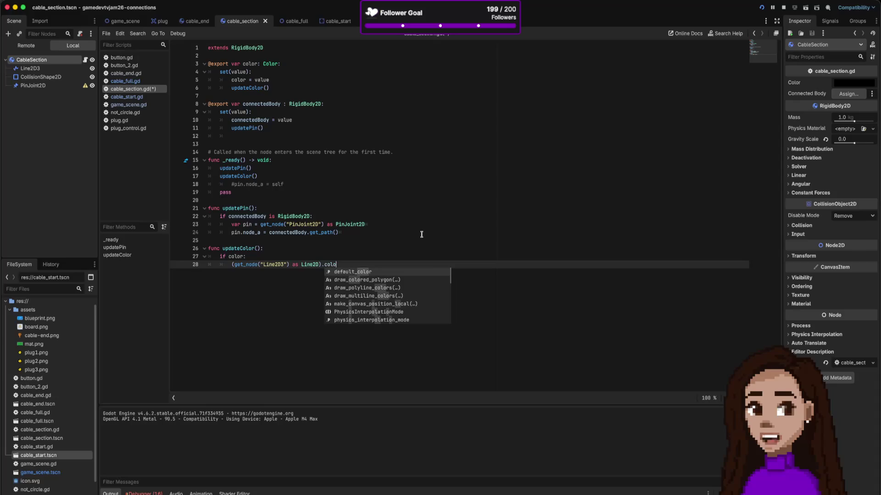
{"action": "key", "text": "Return"}
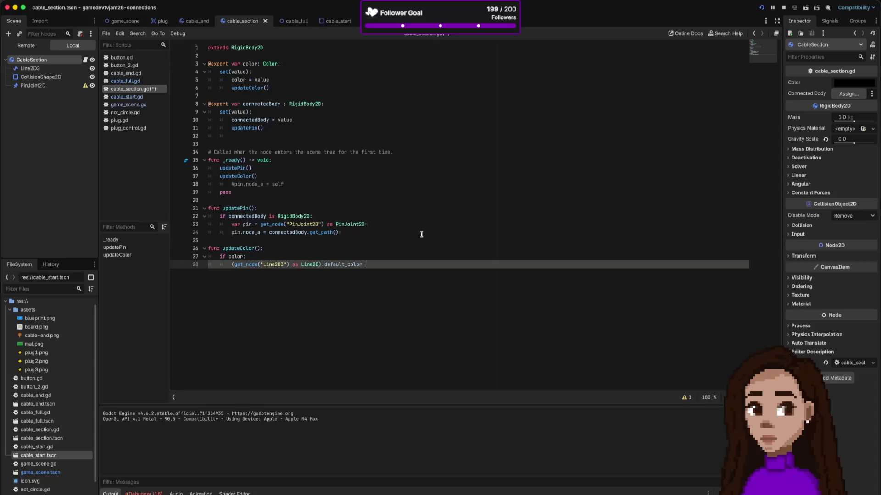
{"action": "type", "text": "= color"}
{"action": "left_click", "coordinate": [474, 233]}
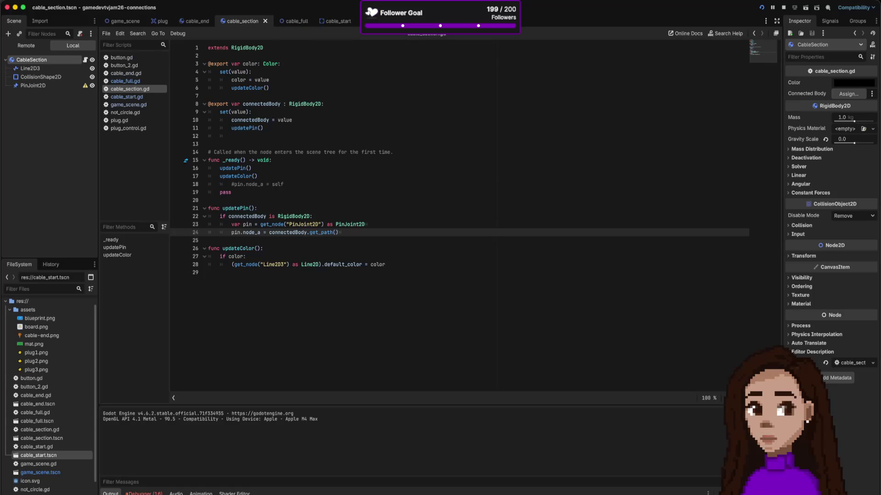
{"action": "left_click", "coordinate": [381, 7]}
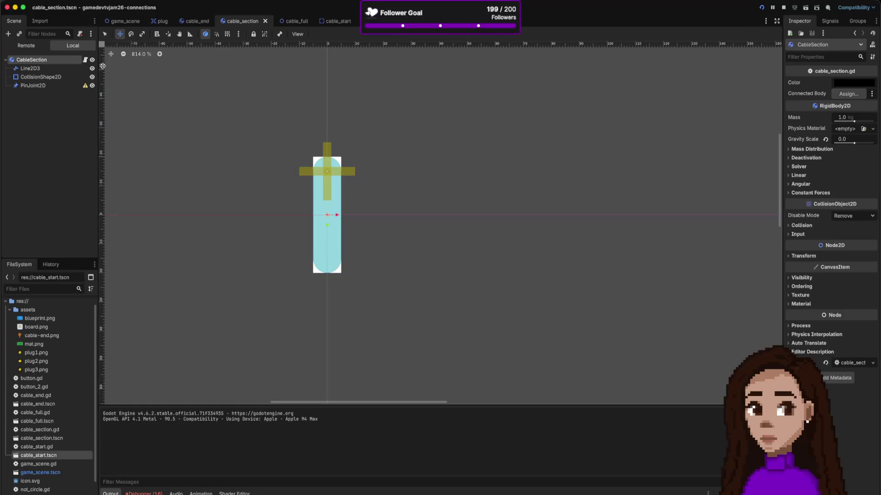
In the cable_full scene, set CableSection1's Color to red ff0000
{"action": "left_click", "coordinate": [298, 21]}
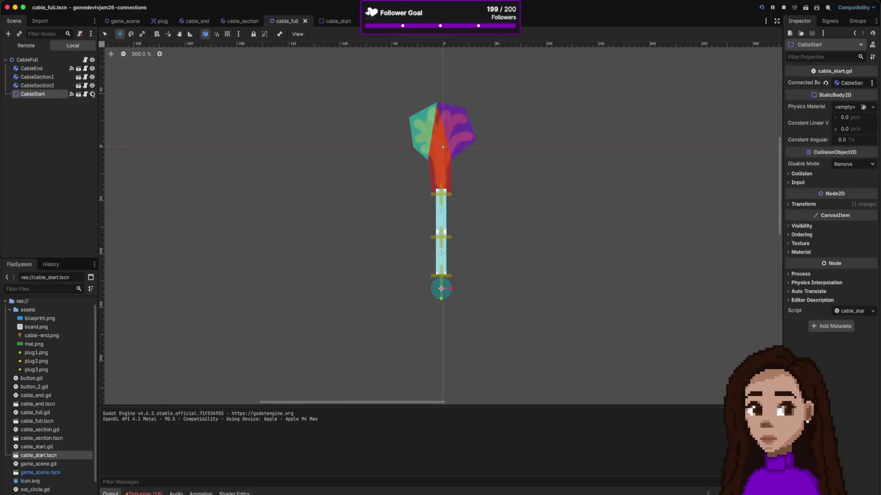
{"action": "left_click", "coordinate": [37, 77]}
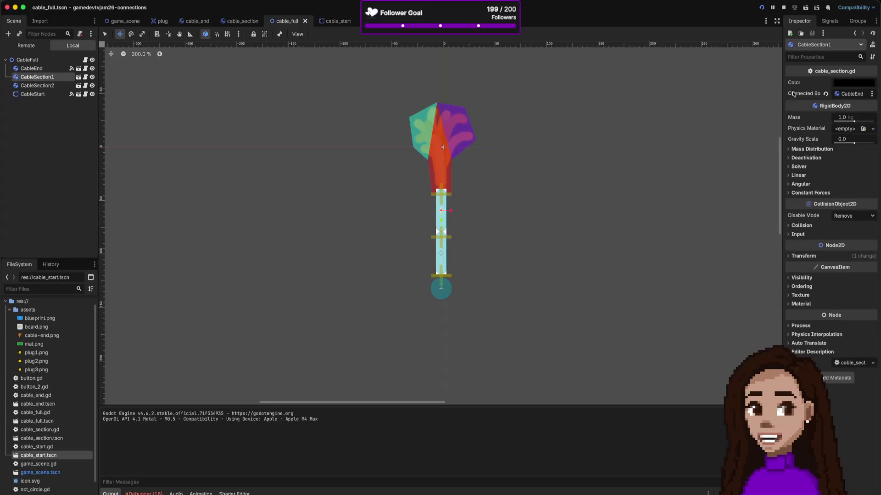
{"action": "left_click", "coordinate": [846, 84]}
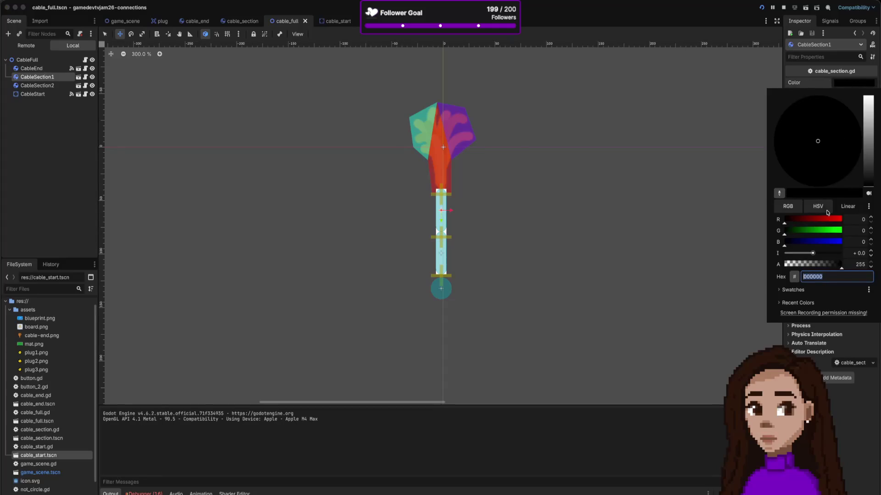
{"action": "left_click_drag", "start_coordinate": [821, 219], "coordinate": [852, 219]}
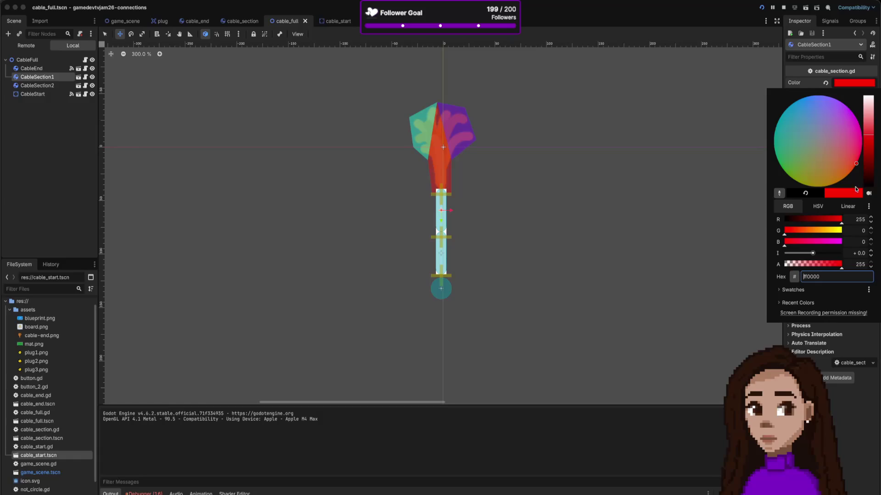
{"action": "left_click", "coordinate": [842, 67]}
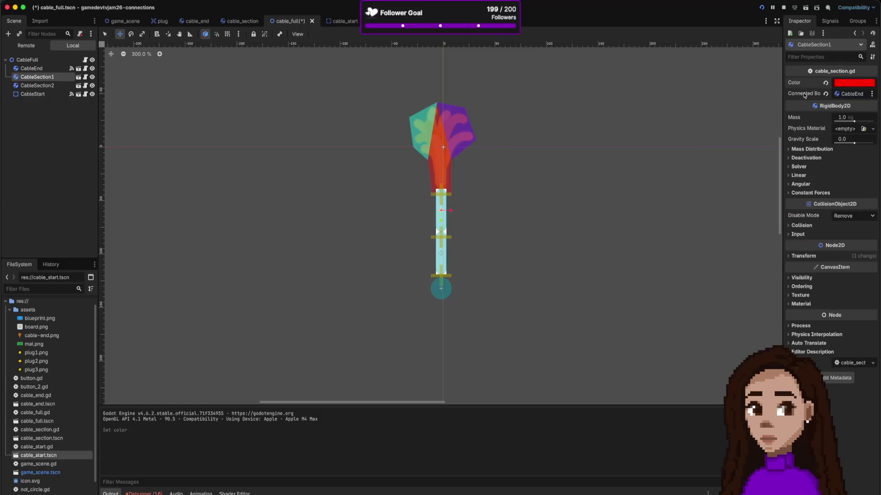
Set CableSection2's Color to blue 0000ff and save the scene
{"action": "left_click", "coordinate": [51, 85]}
{"action": "left_click", "coordinate": [847, 84]}
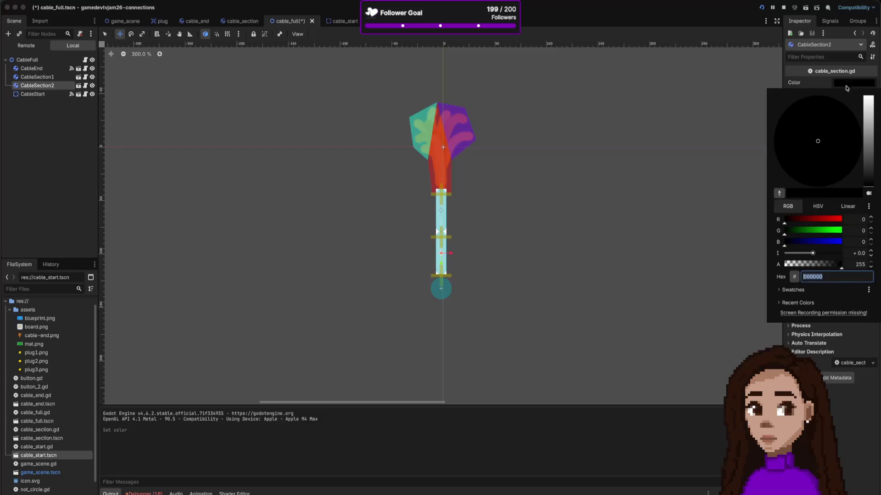
{"action": "type", "text": "0000ff"}
{"action": "key", "text": "Return"}
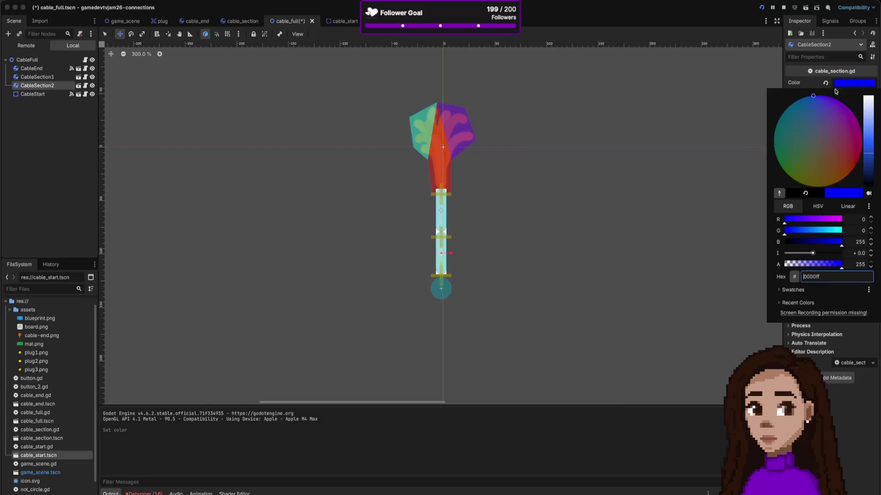
{"action": "left_click", "coordinate": [841, 69]}
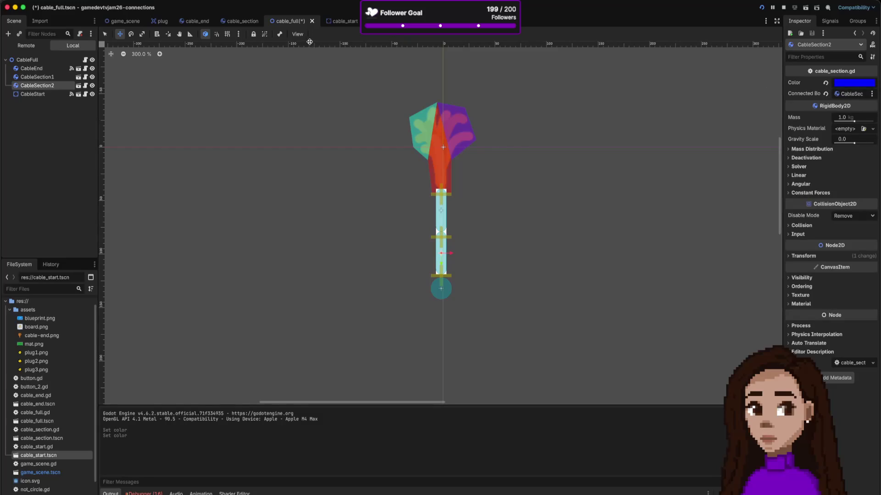
{"action": "key", "text": "ctrl+s"}
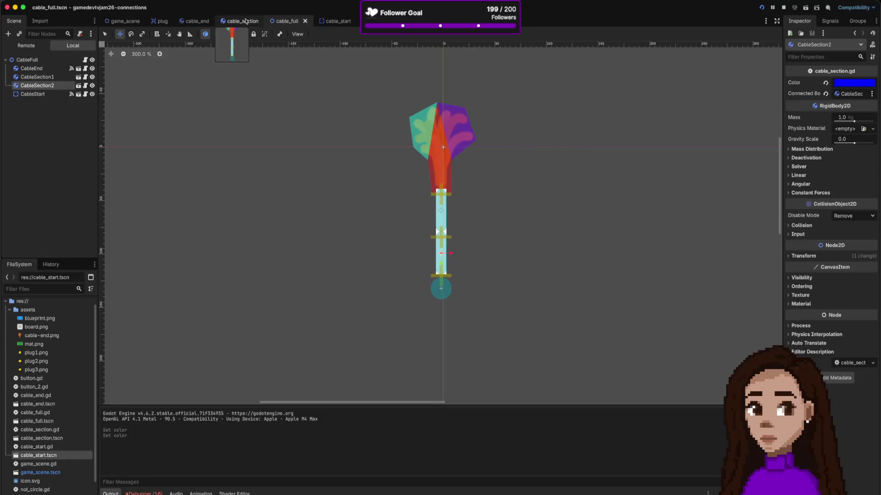
{"action": "left_click", "coordinate": [243, 22]}
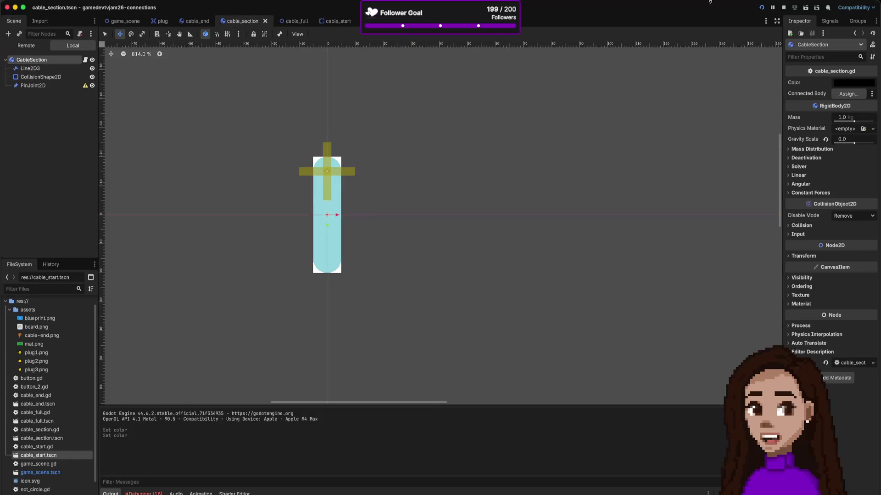
{"action": "left_click", "coordinate": [761, 7]}
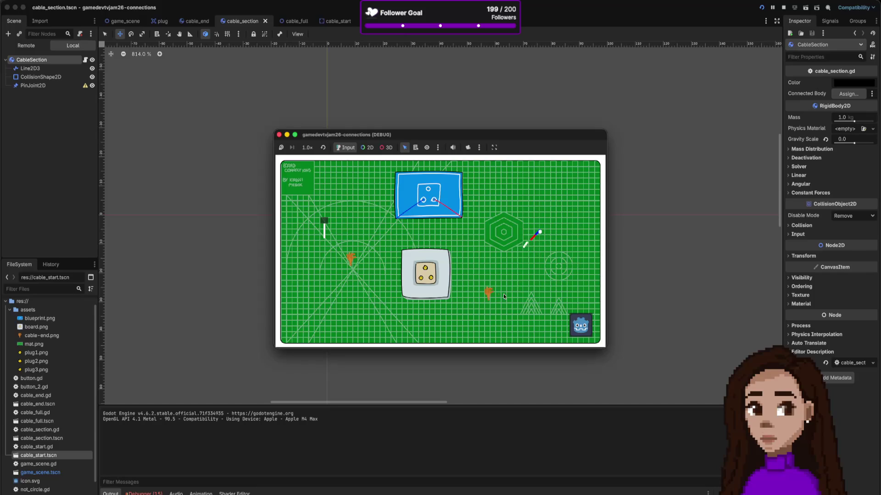
{"action": "mouse_move", "coordinate": [577, 209]}
{"action": "left_mouse_down"}
{"action": "mouse_move", "coordinate": [492, 200]}
{"action": "mouse_move", "coordinate": [567, 195]}
{"action": "mouse_move", "coordinate": [556, 193]}
{"action": "left_mouse_up"}
{"action": "left_click_drag", "start_coordinate": [551, 216], "coordinate": [567, 214]}
{"action": "left_click", "coordinate": [534, 221]}
{"action": "mouse_move", "coordinate": [552, 219]}
{"action": "left_mouse_down"}
{"action": "mouse_move", "coordinate": [565, 224]}
{"action": "mouse_move", "coordinate": [533, 179]}
{"action": "mouse_move", "coordinate": [544, 225]}
{"action": "mouse_move", "coordinate": [514, 196]}
{"action": "left_mouse_up"}
{"action": "mouse_move", "coordinate": [535, 189]}
{"action": "left_mouse_down"}
{"action": "mouse_move", "coordinate": [526, 190]}
{"action": "mouse_move", "coordinate": [545, 191]}
{"action": "left_mouse_up"}
{"action": "scroll", "coordinate": [260, 110], "scroll_direction": "down", "scroll_amount": 1}
{"action": "left_click", "coordinate": [280, 135]}
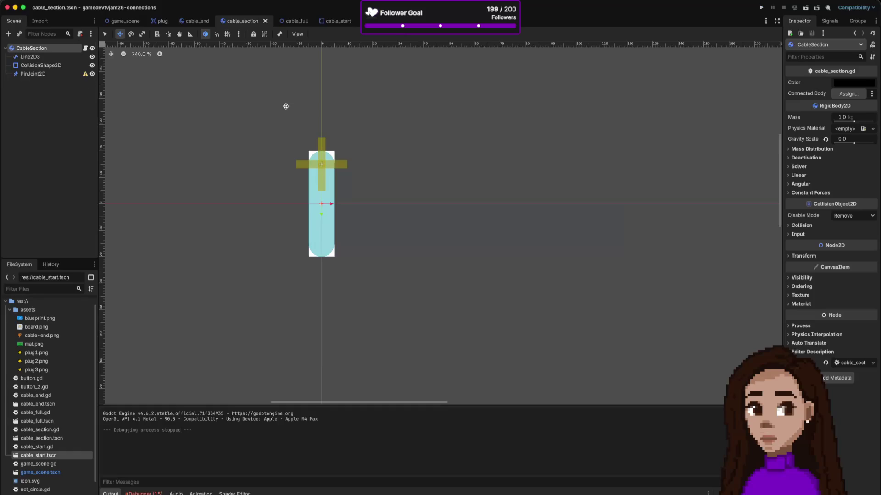
Open the cable_full.gd script in the Script editor
{"action": "left_click", "coordinate": [291, 21]}
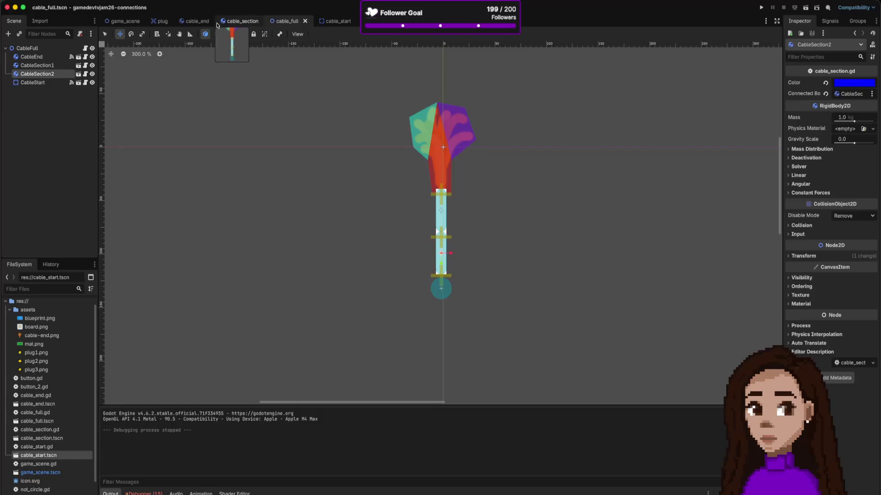
{"action": "left_click", "coordinate": [329, 22]}
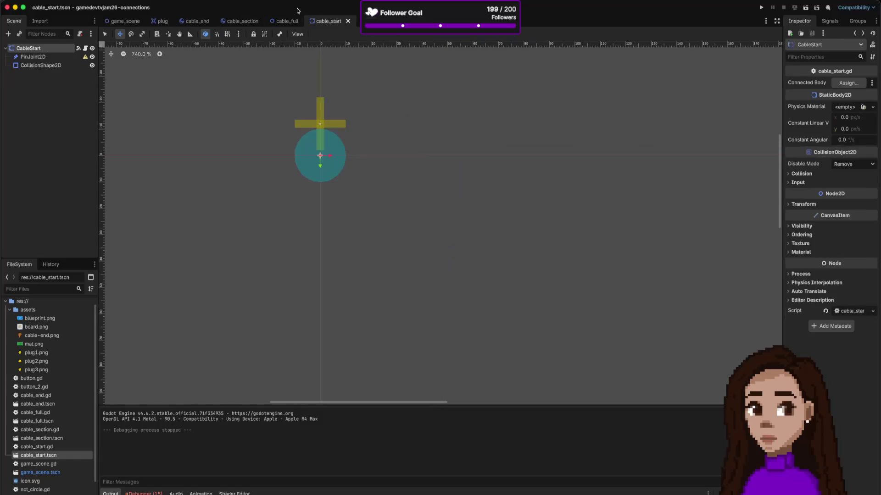
{"action": "left_click", "coordinate": [427, 7]}
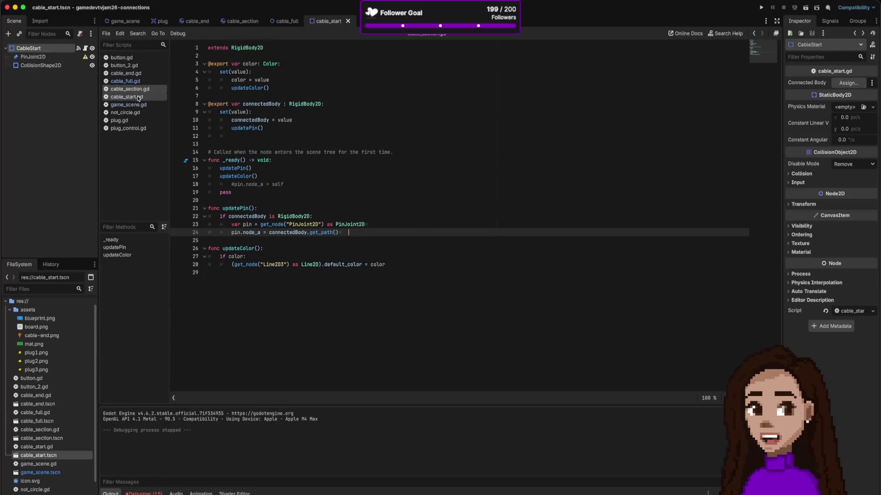
{"action": "left_click", "coordinate": [125, 81]}
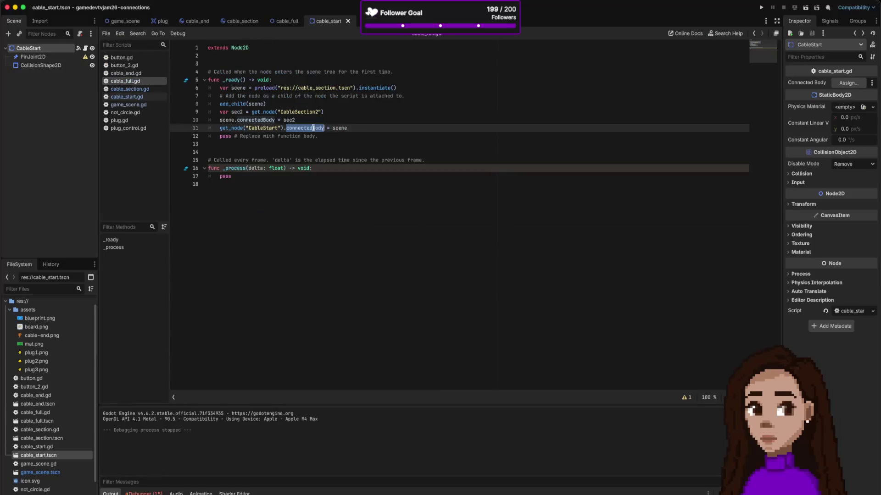
Add scene.color = Color("yellow") below the sec2 assignment and run the game
{"action": "left_click", "coordinate": [296, 120]}
{"action": "key", "text": "Return"}
{"action": "type", "text": "scene"}
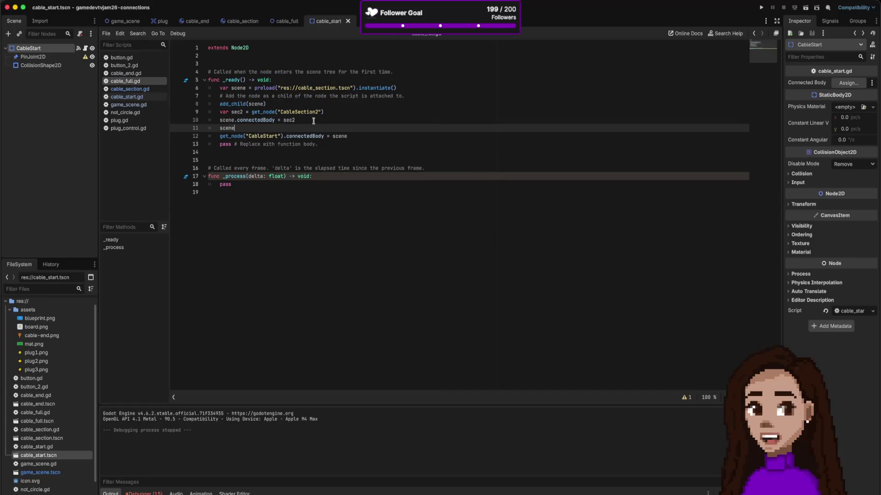
{"action": "type", "text": ".color = Colo"}
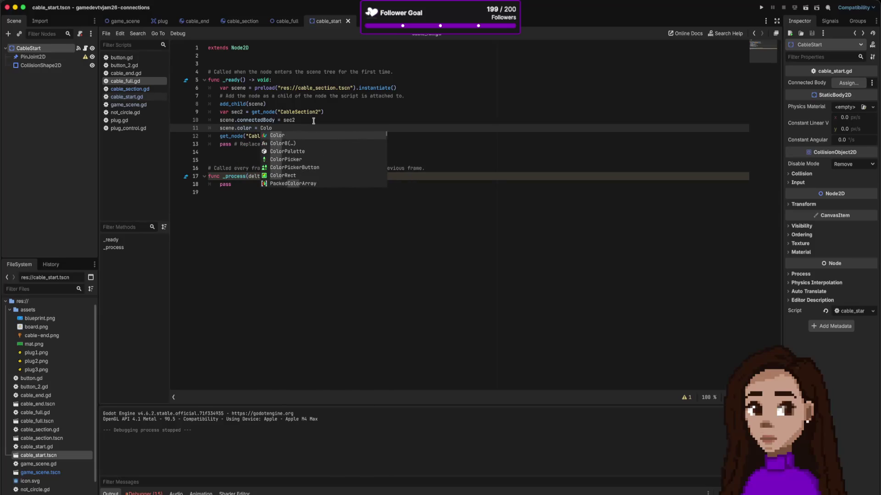
{"action": "key", "text": "Return"}
{"action": "type", "text": "(\"yellow"}
{"action": "left_click", "coordinate": [347, 114]}
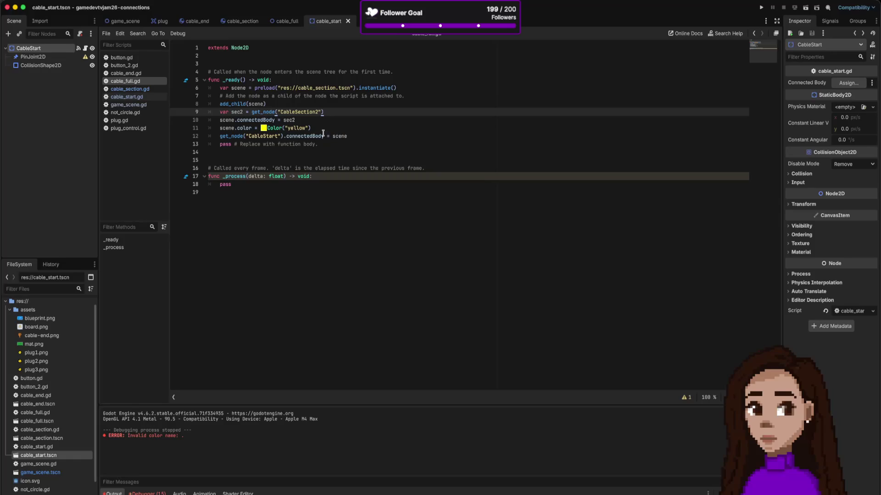
{"action": "left_click", "coordinate": [761, 7]}
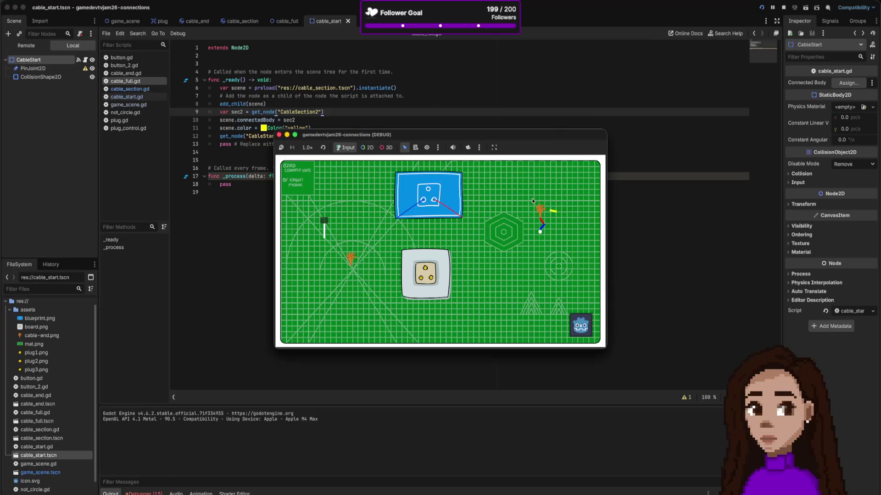
{"action": "mouse_move", "coordinate": [544, 204]}
{"action": "left_mouse_down"}
{"action": "mouse_move", "coordinate": [567, 218]}
{"action": "mouse_move", "coordinate": [559, 217]}
{"action": "mouse_move", "coordinate": [561, 200]}
{"action": "left_mouse_up"}
{"action": "mouse_move", "coordinate": [561, 203]}
{"action": "left_mouse_down"}
{"action": "mouse_move", "coordinate": [545, 206]}
{"action": "mouse_move", "coordinate": [515, 188]}
{"action": "mouse_move", "coordinate": [534, 208]}
{"action": "mouse_move", "coordinate": [573, 192]}
{"action": "left_mouse_up"}
{"action": "mouse_move", "coordinate": [549, 215]}
{"action": "left_mouse_down"}
{"action": "mouse_move", "coordinate": [565, 221]}
{"action": "mouse_move", "coordinate": [500, 288]}
{"action": "left_mouse_up"}
{"action": "mouse_move", "coordinate": [531, 222]}
{"action": "left_mouse_down"}
{"action": "mouse_move", "coordinate": [544, 198]}
{"action": "mouse_move", "coordinate": [563, 215]}
{"action": "mouse_move", "coordinate": [544, 202]}
{"action": "left_mouse_up"}
{"action": "left_click", "coordinate": [450, 102]}
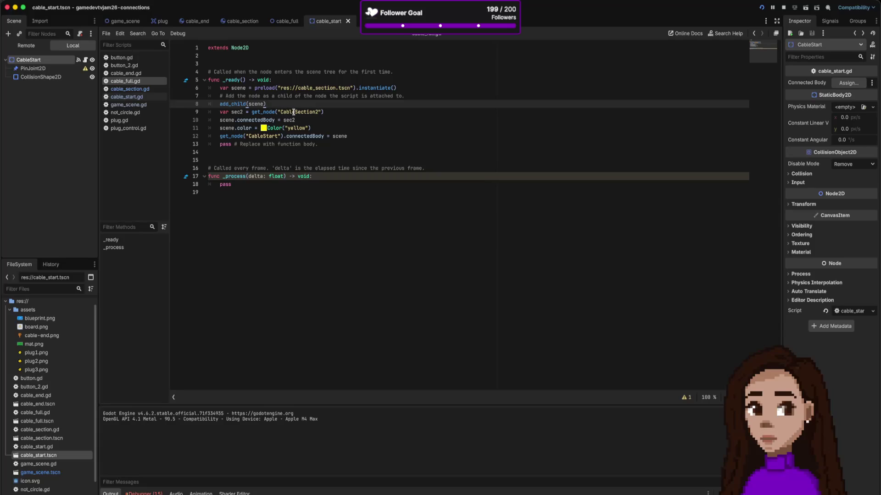
Replace CableSection2 with CableEnd in the get_node call on line 9
{"action": "double_click", "coordinate": [293, 112]}
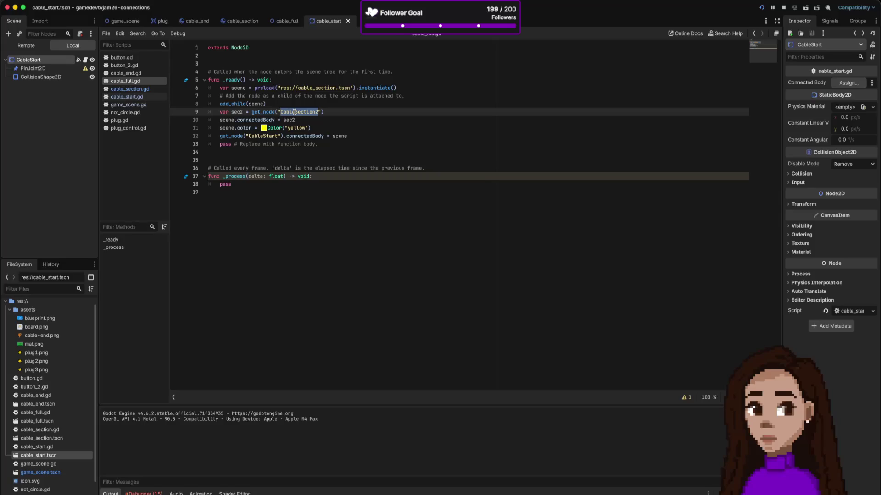
{"action": "key", "text": "BackSpace"}
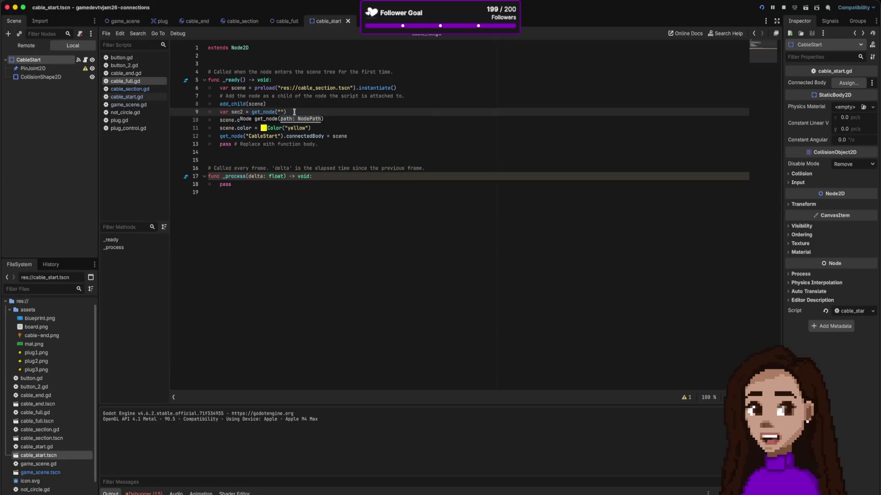
{"action": "type", "text": "En"}
{"action": "key", "text": "BackSpace"}
{"action": "key", "text": "BackSpace"}
{"action": "key", "text": "BackSpace"}
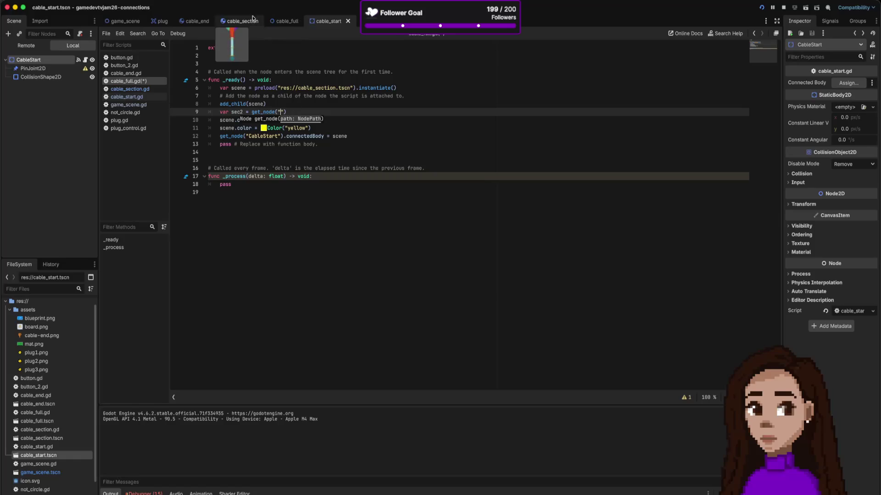
{"action": "left_click", "coordinate": [285, 21]}
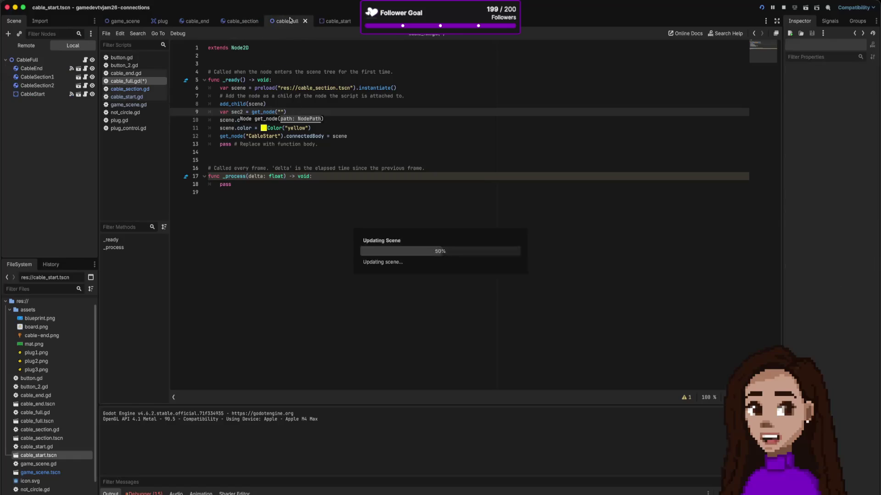
{"action": "left_click", "coordinate": [314, 110]}
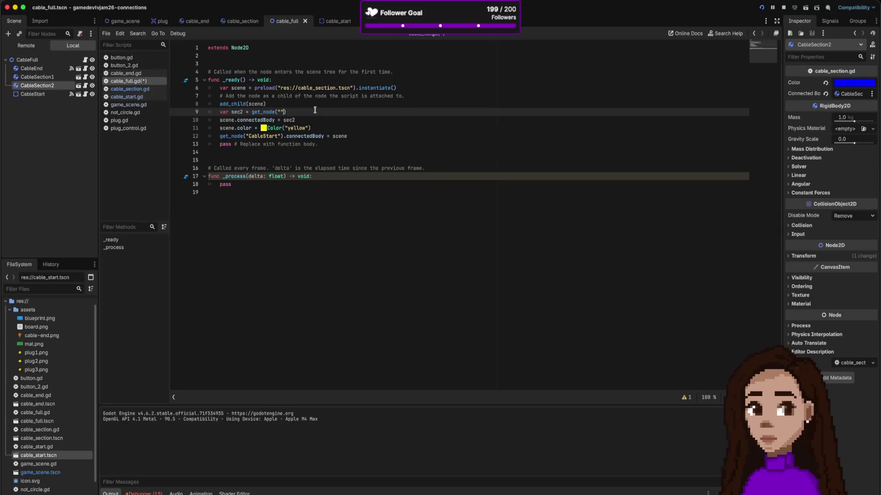
{"action": "type", "text": "Ca"}
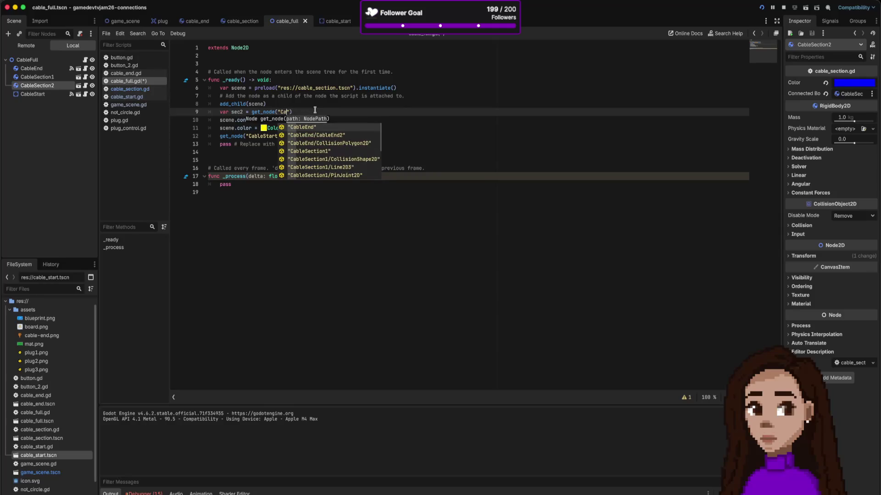
{"action": "key", "text": "Return"}
{"action": "left_click", "coordinate": [314, 110]}
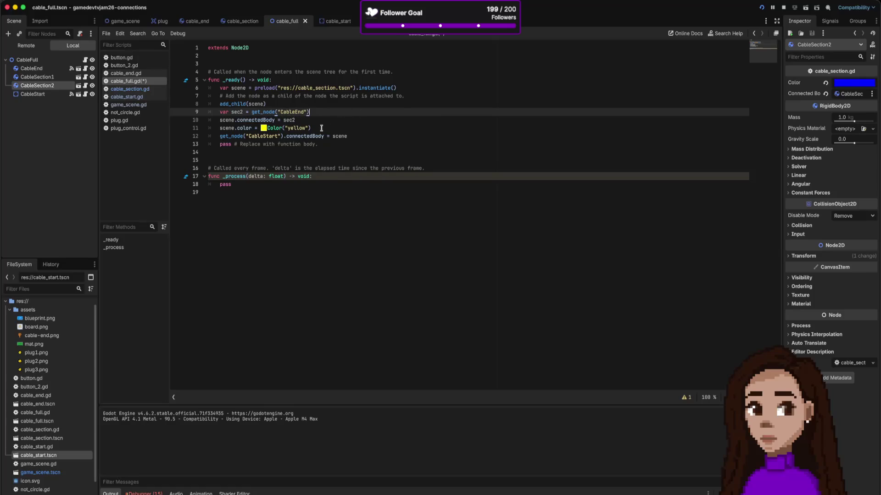
Change CableStart to CableSection1 on line 12 and run the game
{"action": "left_click", "coordinate": [272, 137]}
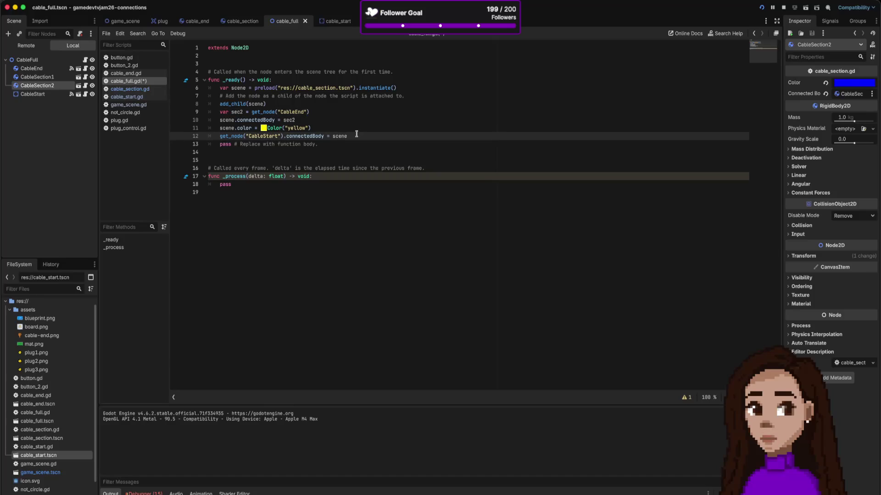
{"action": "type", "text": "Ses"}
{"action": "type", "text": "tion"}
{"action": "key", "text": "Return"}
{"action": "key", "text": "Escape"}
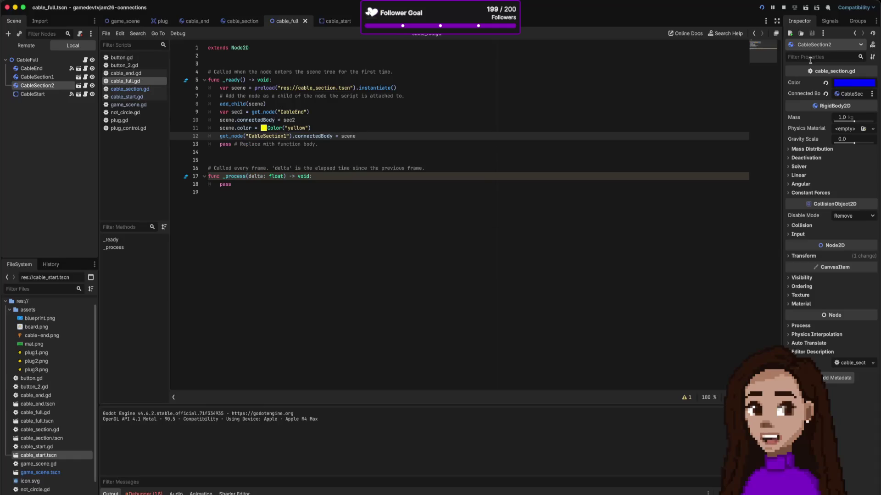
{"action": "left_click", "coordinate": [783, 8]}
{"action": "mouse_move", "coordinate": [535, 200]}
{"action": "left_mouse_down"}
{"action": "mouse_move", "coordinate": [537, 211]}
{"action": "mouse_move", "coordinate": [523, 181]}
{"action": "mouse_move", "coordinate": [531, 205]}
{"action": "mouse_move", "coordinate": [536, 193]}
{"action": "mouse_move", "coordinate": [561, 191]}
{"action": "mouse_move", "coordinate": [567, 248]}
{"action": "mouse_move", "coordinate": [505, 270]}
{"action": "mouse_move", "coordinate": [508, 225]}
{"action": "mouse_move", "coordinate": [534, 197]}
{"action": "mouse_move", "coordinate": [541, 214]}
{"action": "mouse_move", "coordinate": [564, 207]}
{"action": "mouse_move", "coordinate": [557, 211]}
{"action": "left_mouse_up"}
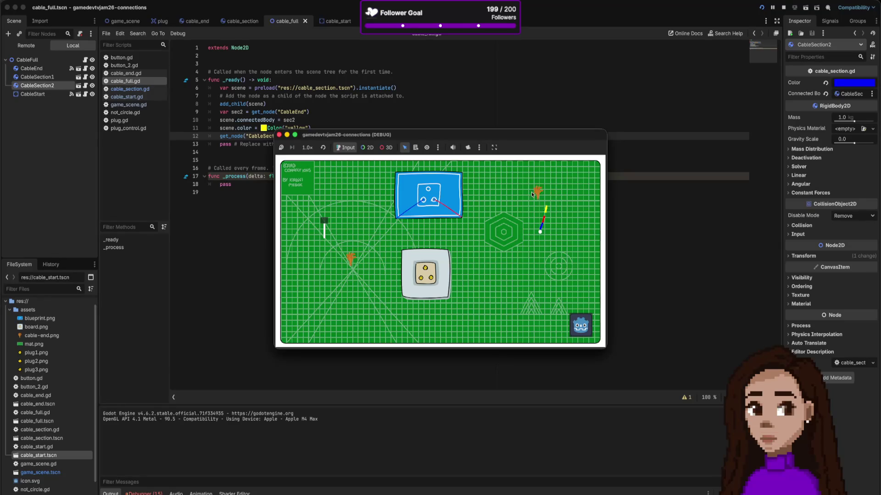
{"action": "mouse_move", "coordinate": [516, 211]}
{"action": "left_mouse_down"}
{"action": "mouse_move", "coordinate": [503, 263]}
{"action": "mouse_move", "coordinate": [483, 247]}
{"action": "mouse_move", "coordinate": [533, 203]}
{"action": "mouse_move", "coordinate": [542, 205]}
{"action": "mouse_move", "coordinate": [543, 164]}
{"action": "mouse_move", "coordinate": [540, 197]}
{"action": "mouse_move", "coordinate": [542, 170]}
{"action": "mouse_move", "coordinate": [540, 197]}
{"action": "mouse_move", "coordinate": [536, 177]}
{"action": "mouse_move", "coordinate": [461, 243]}
{"action": "mouse_move", "coordinate": [466, 259]}
{"action": "mouse_move", "coordinate": [534, 228]}
{"action": "mouse_move", "coordinate": [543, 192]}
{"action": "left_mouse_up"}
{"action": "left_click_drag", "start_coordinate": [541, 207], "coordinate": [539, 213]}
{"action": "mouse_move", "coordinate": [540, 209]}
{"action": "left_mouse_down"}
{"action": "mouse_move", "coordinate": [516, 193]}
{"action": "mouse_move", "coordinate": [497, 195]}
{"action": "mouse_move", "coordinate": [512, 192]}
{"action": "left_mouse_up"}
{"action": "left_click", "coordinate": [279, 135]}
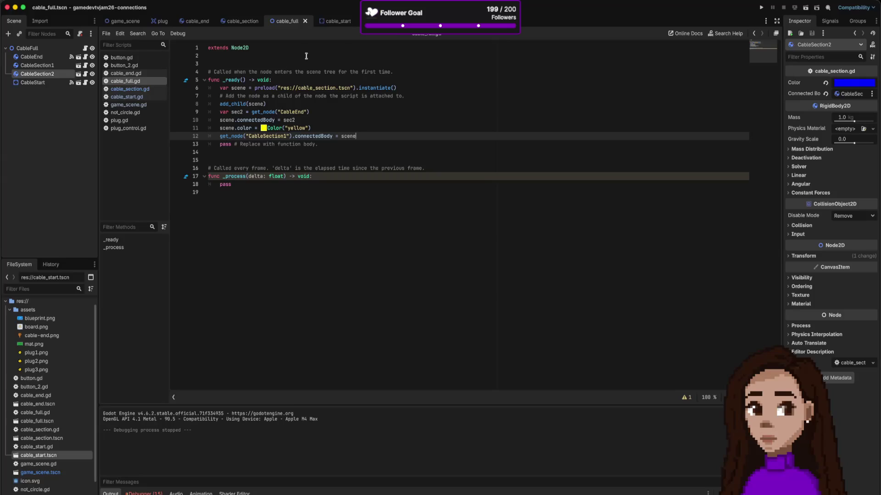
Declare a sections array variable and add a sections = [] assignment at the start of _ready
{"action": "left_click", "coordinate": [281, 57]}
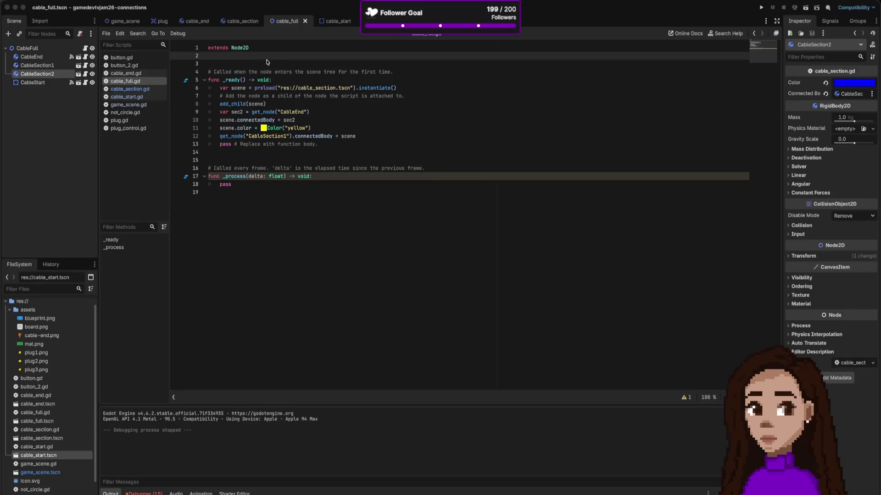
{"action": "key", "text": "Return"}
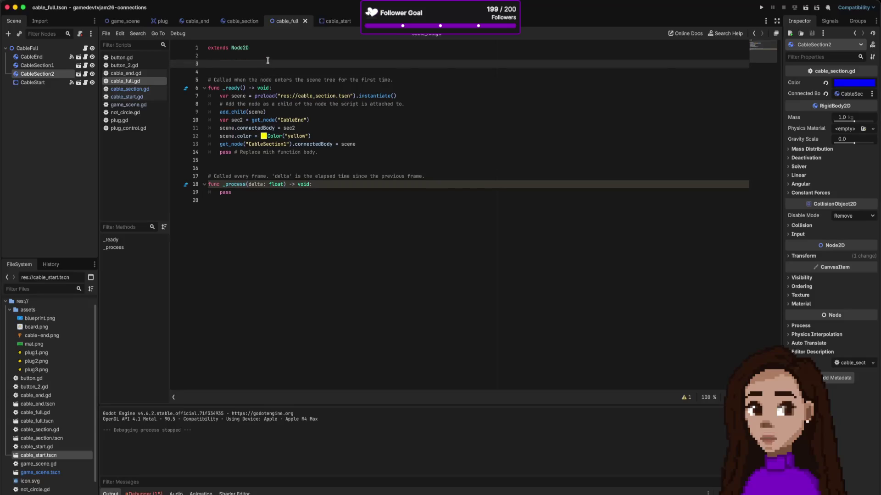
{"action": "type", "text": "var"}
{"action": "type", "text": " sec"}
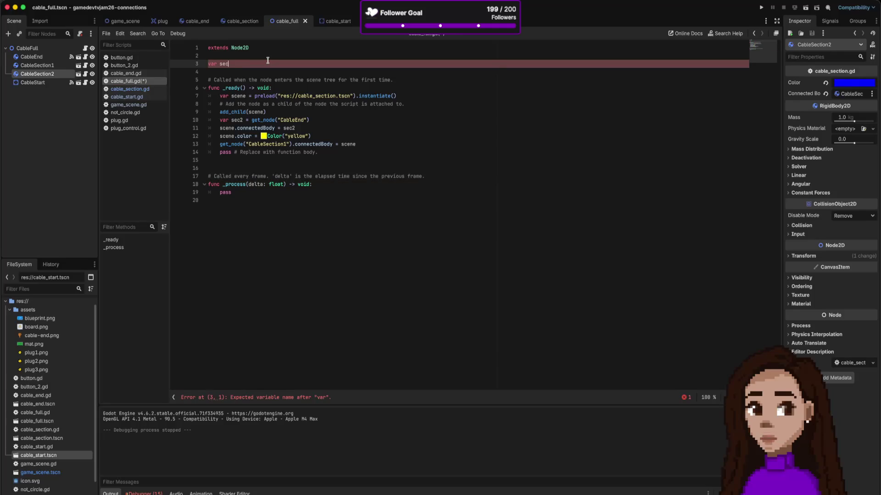
{"action": "type", "text": "tions = ["}
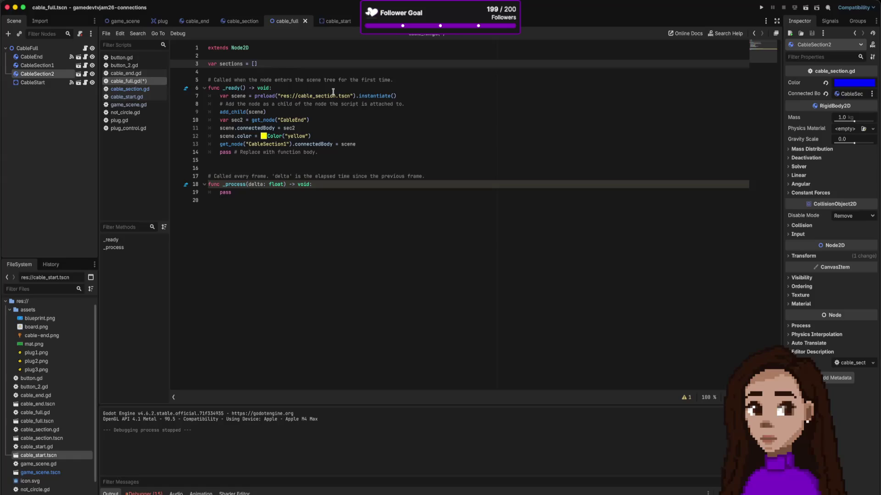
{"action": "mouse_move", "coordinate": [333, 92]}
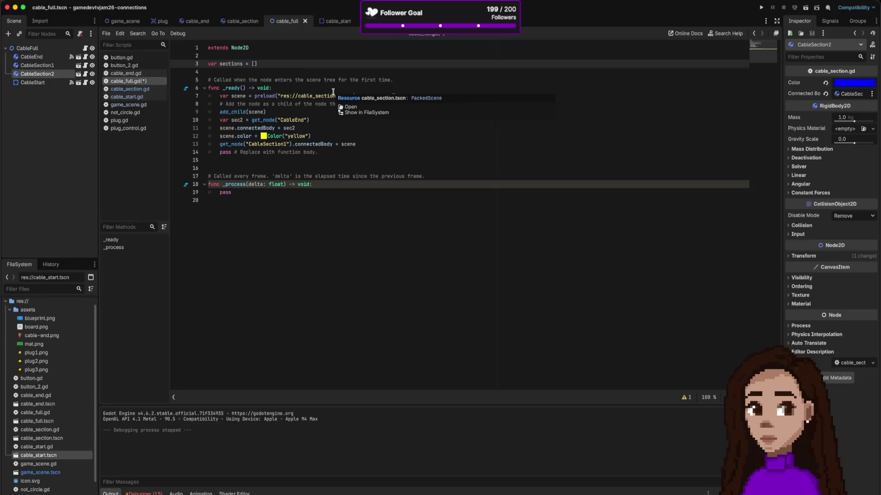
{"action": "left_click", "coordinate": [298, 90]}
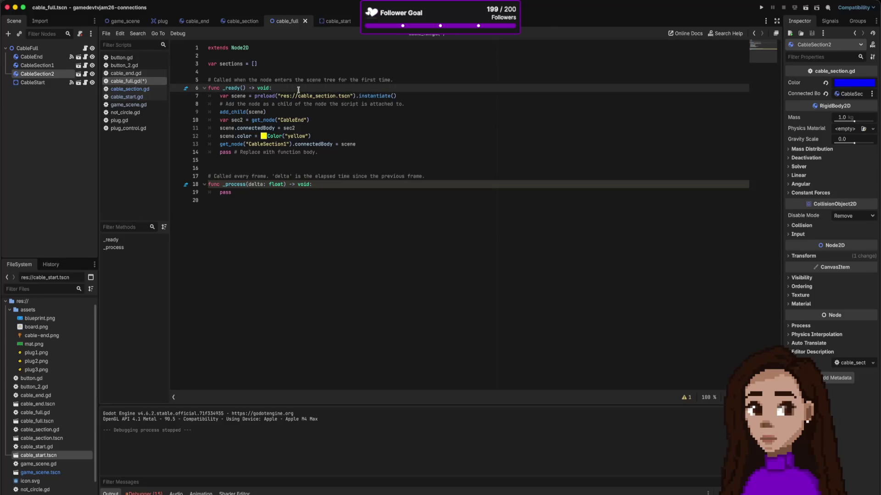
{"action": "key", "text": "Return"}
{"action": "type", "text": "sections = "}
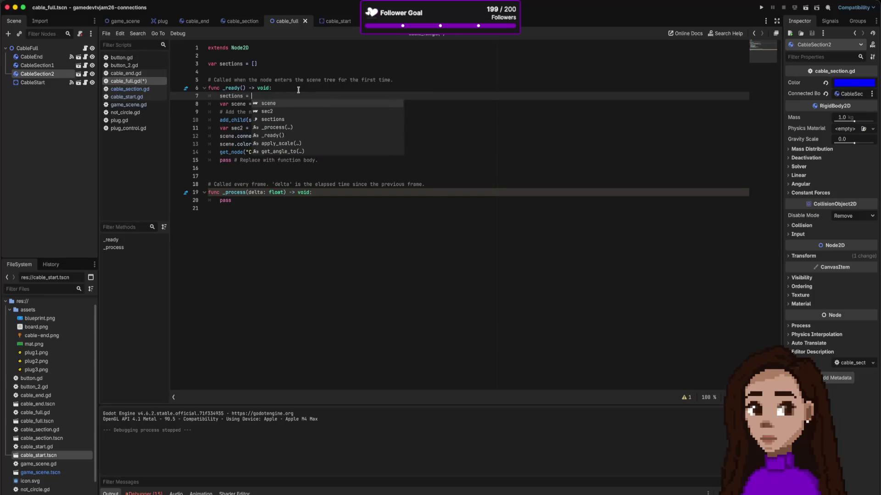
{"action": "type", "text": "[]"}
Fill sections with get_node("CableSection1") and get_node("CableSection2"), then comment out the old instancing lines with Ctrl+K
{"action": "key", "text": "Down"}
{"action": "key", "text": "Down"}
{"action": "key", "text": "Down"}
{"action": "key", "text": "Home"}
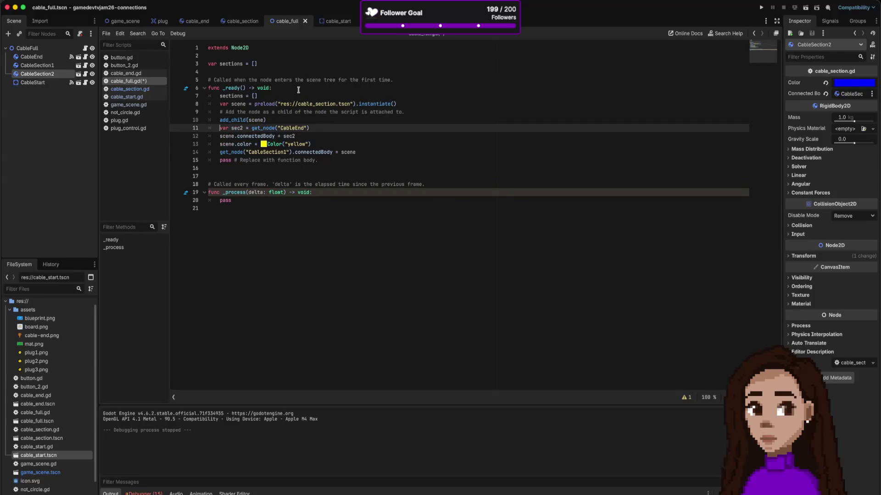
{"action": "key", "text": "shift+End"}
{"action": "mouse_move", "coordinate": [292, 152]}
{"action": "left_mouse_down"}
{"action": "mouse_move", "coordinate": [202, 152]}
{"action": "mouse_move", "coordinate": [218, 152]}
{"action": "left_mouse_up"}
{"action": "key", "text": "super+c"}
{"action": "left_click", "coordinate": [253, 96]}
{"action": "key", "text": "super+v"}
{"action": "type", "text": ","}
{"action": "key", "text": "super+v"}
{"action": "key", "text": "BackSpace"}
{"action": "type", "text": "2"}
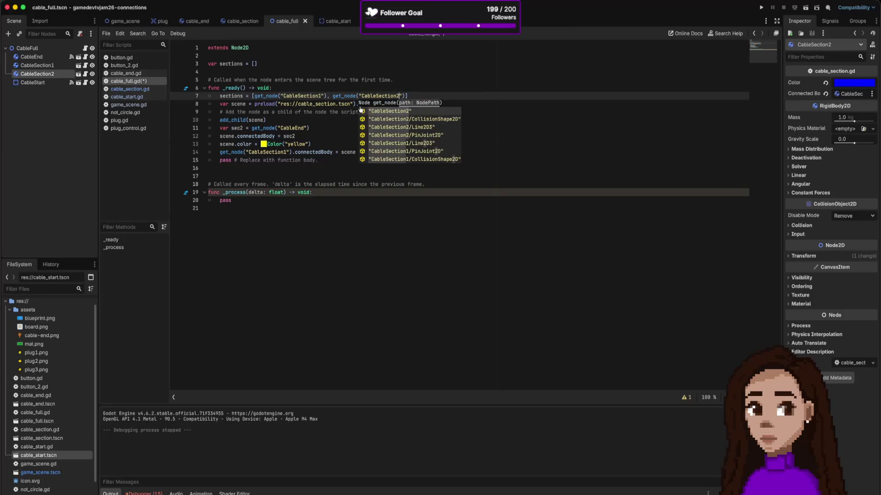
{"action": "key", "text": "Escape"}
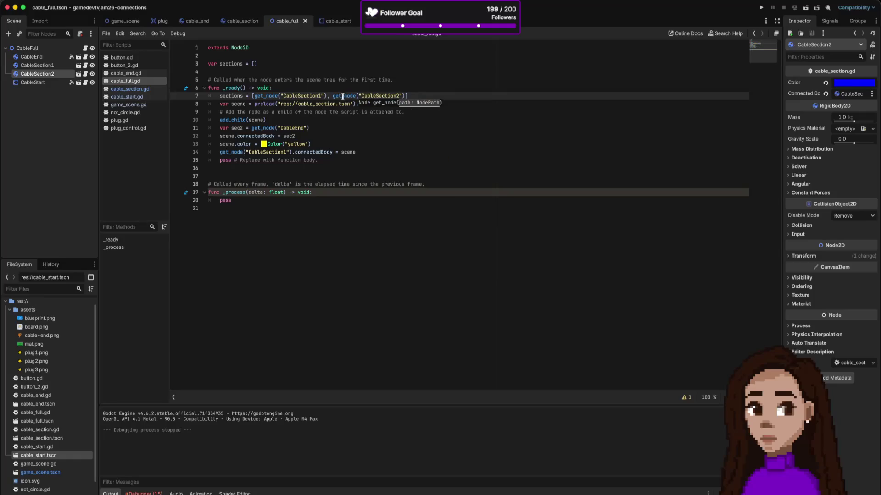
{"action": "left_click_drag", "start_coordinate": [219, 105], "coordinate": [361, 150]}
{"action": "key", "text": "ctrl+k"}
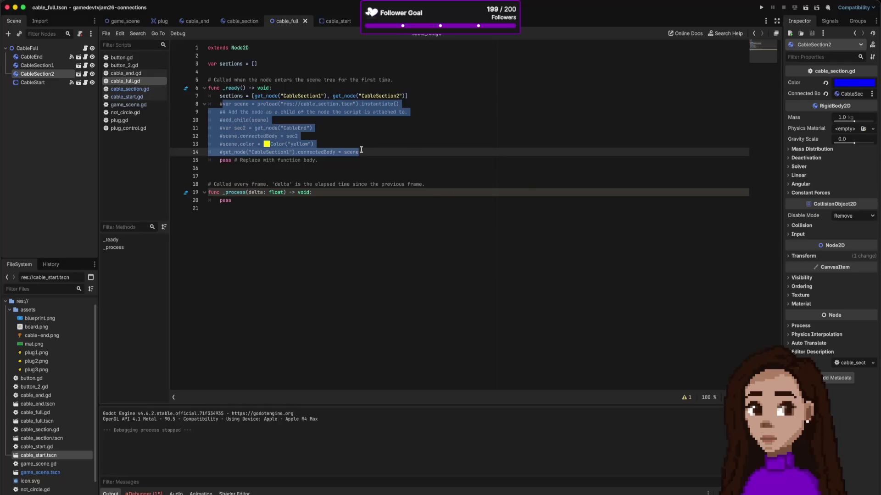
Delete the 'pass # Replace with function body.' line and extra blank lines, then open cable_end.gd
{"action": "key", "text": "Down"}
{"action": "key", "text": "shift+Home"}
{"action": "key", "text": "BackSpace"}
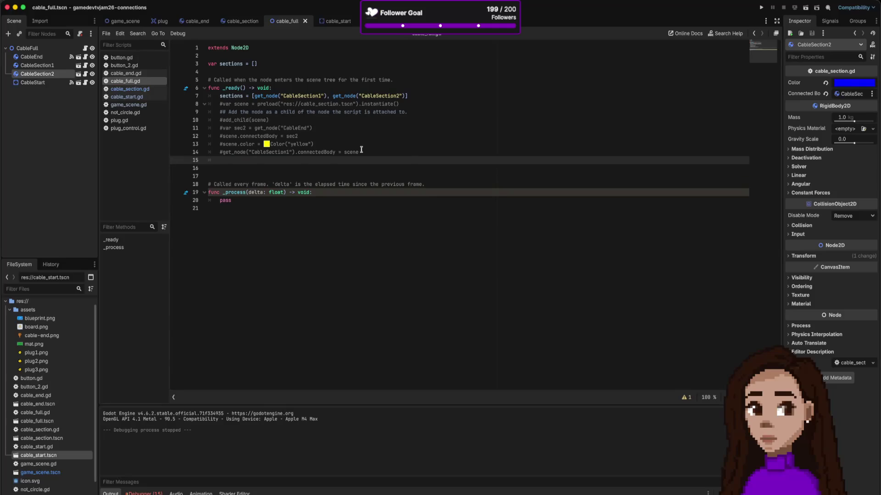
{"action": "key", "text": "BackSpace"}
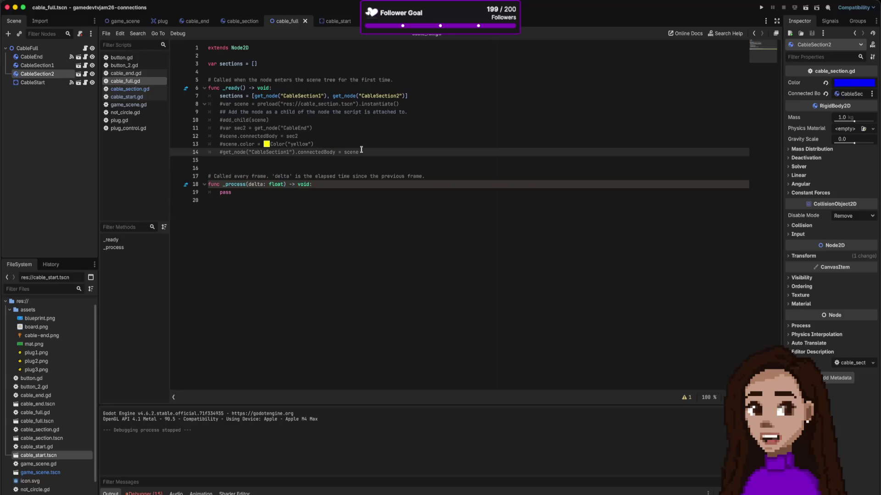
{"action": "key", "text": "Delete"}
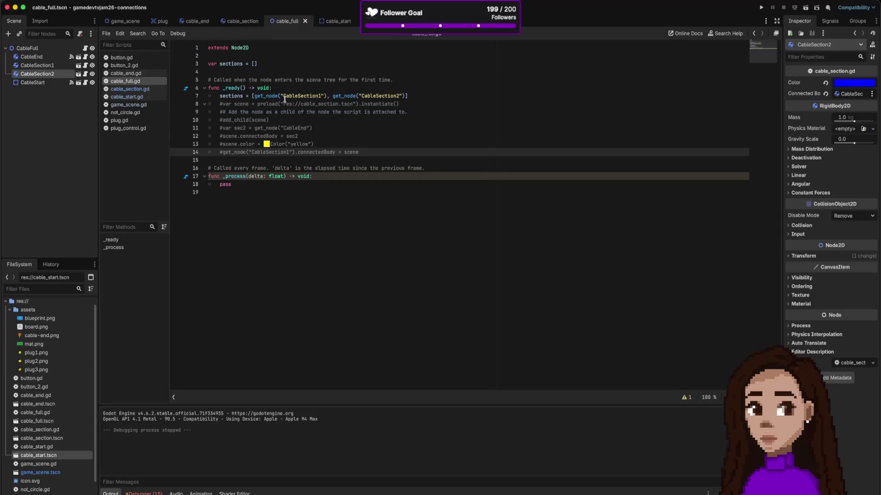
{"action": "mouse_move", "coordinate": [201, 26]}
{"action": "left_click", "coordinate": [126, 74]}
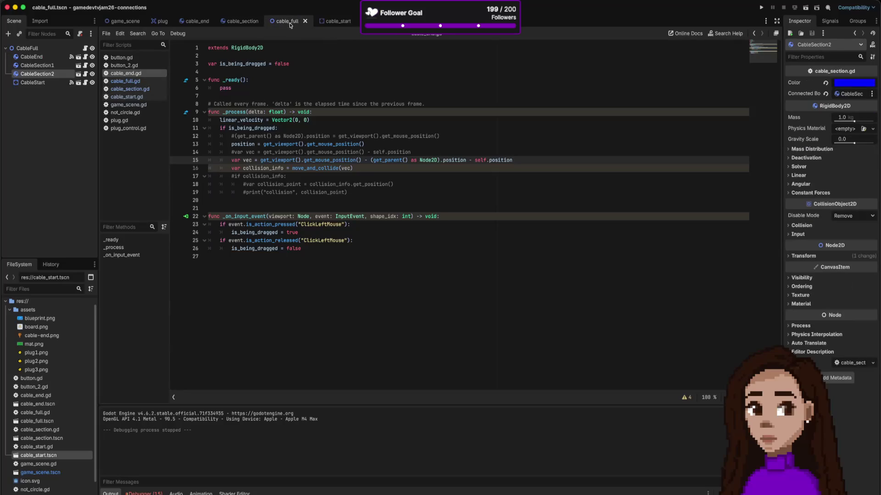
{"action": "left_click", "coordinate": [265, 64]}
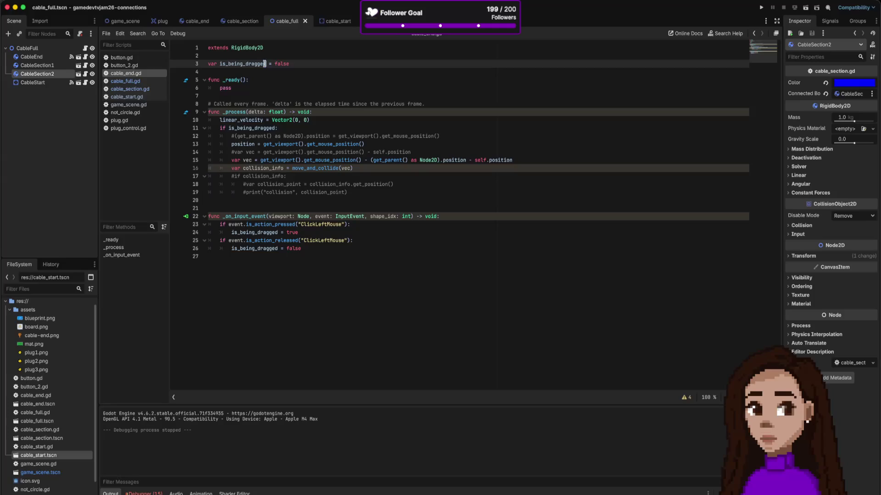
{"action": "key", "text": "Home"}
{"action": "type", "text": "@exp"}
{"action": "key", "text": "Return"}
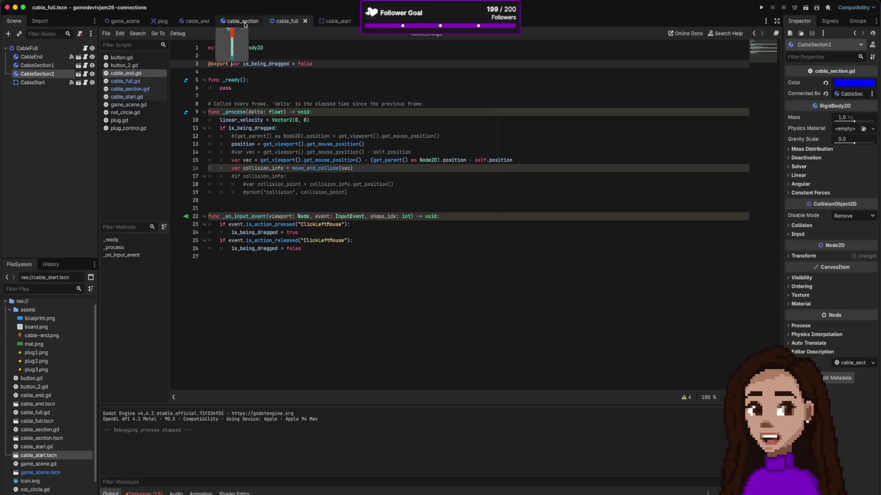
Open cable_start.gd, add then remove an 'if' line in _process, save, and return to cable_full.gd
{"action": "left_click", "coordinate": [126, 97]}
{"action": "left_click", "coordinate": [349, 152]}
{"action": "key", "text": "Return"}
{"action": "type", "text": "if"}
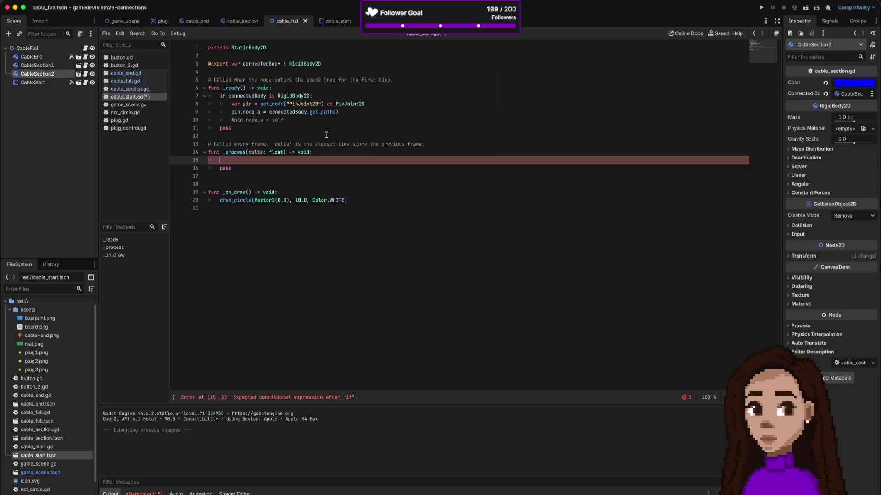
{"action": "key", "text": "super+shift+k"}
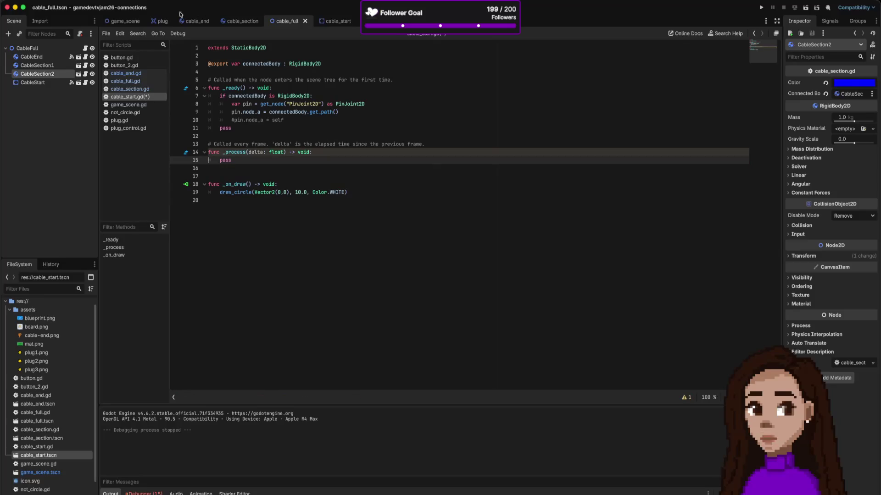
{"action": "key", "text": "super+s"}
{"action": "key", "text": "Up"}
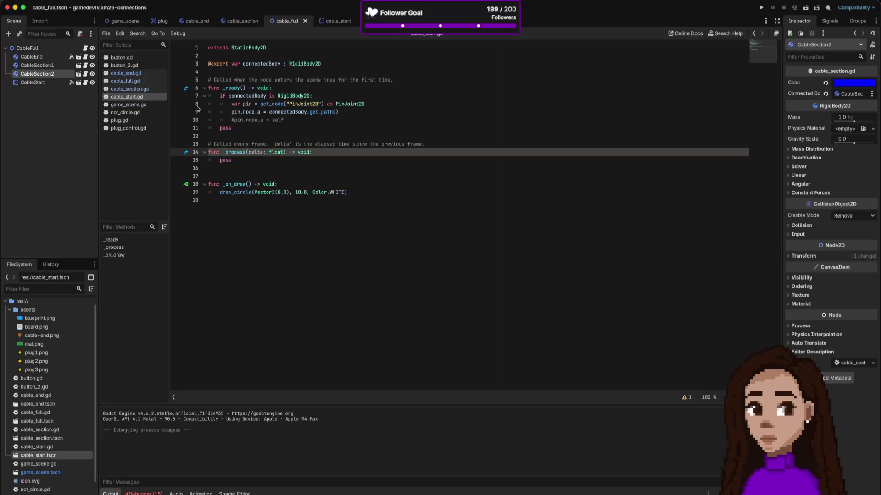
{"action": "left_click", "coordinate": [139, 82]}
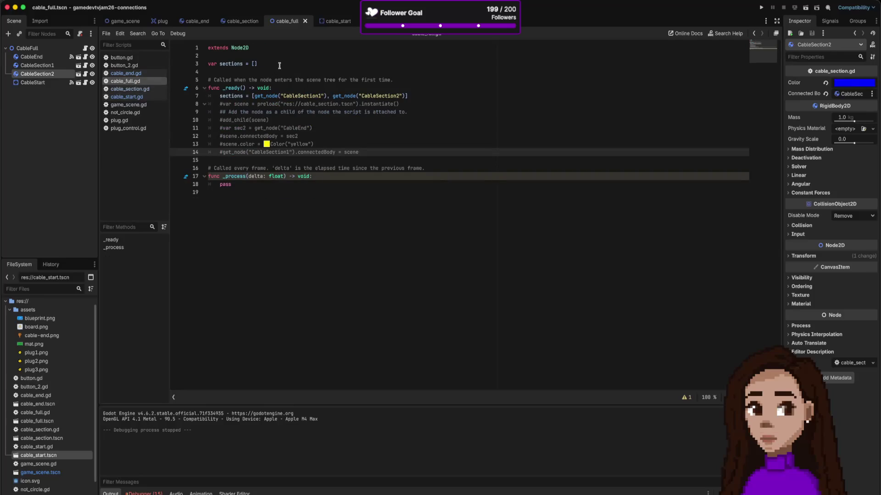
Add, then delete, trial cableEnd and cableStart variable declarations below sections
{"action": "left_click", "coordinate": [376, 69]}
{"action": "key", "text": "Return"}
{"action": "type", "text": "var "}
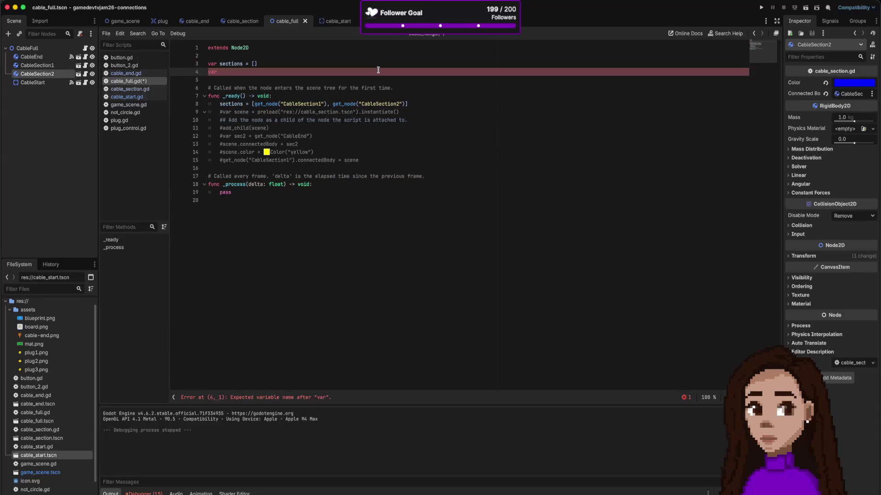
{"action": "type", "text": "cableEnd ="}
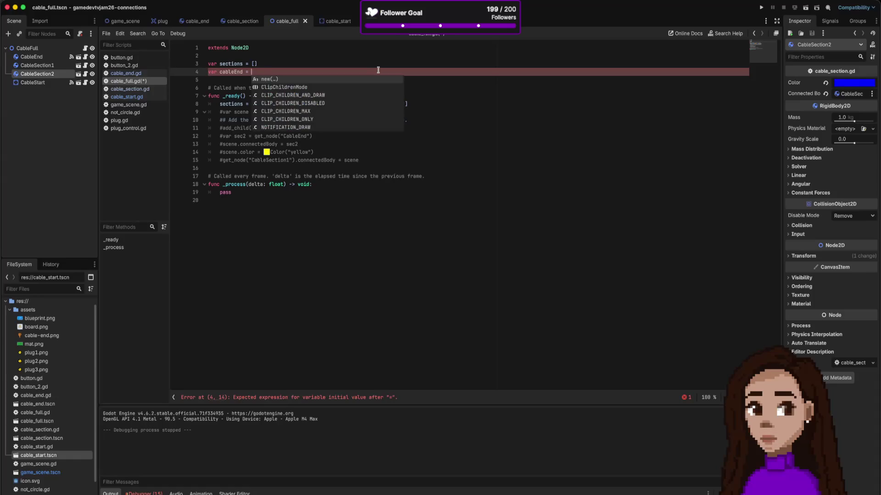
{"action": "key", "text": "BackSpace"}
{"action": "key", "text": "BackSpace"}
{"action": "key", "text": "BackSpace"}
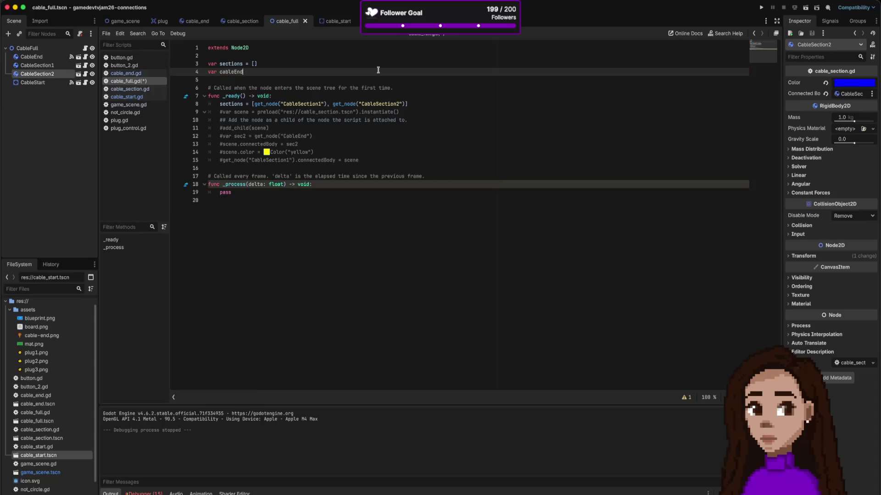
{"action": "key", "text": "Return"}
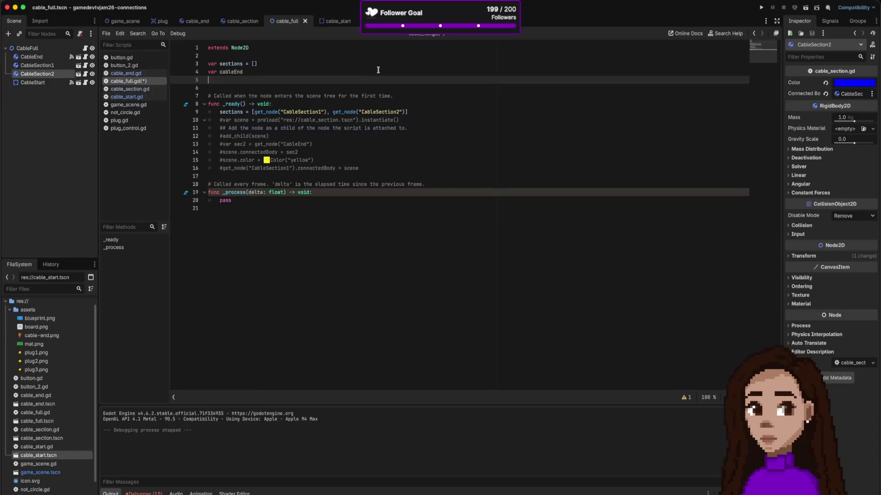
{"action": "type", "text": "var cableSt"}
{"action": "type", "text": "art"}
{"action": "key", "text": "Down"}
{"action": "key", "text": "Down"}
{"action": "key", "text": "Down"}
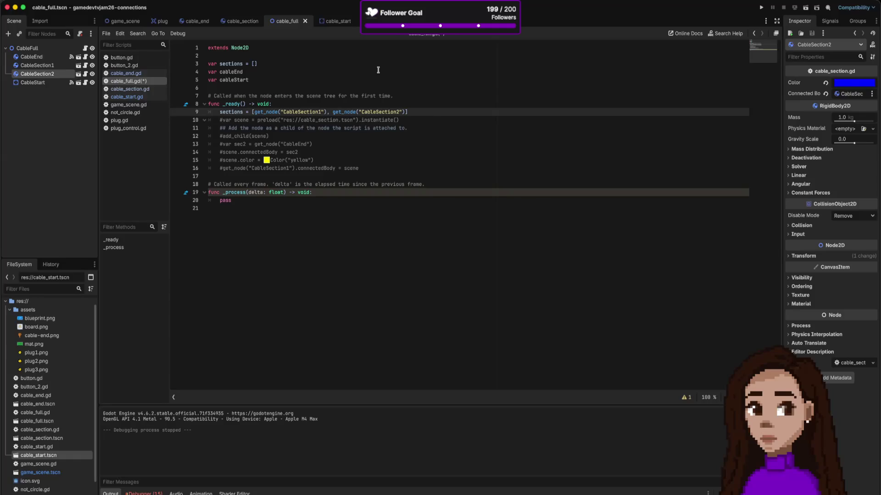
{"action": "key", "text": "Up"}
{"action": "key", "text": "Up"}
{"action": "key", "text": "Up"}
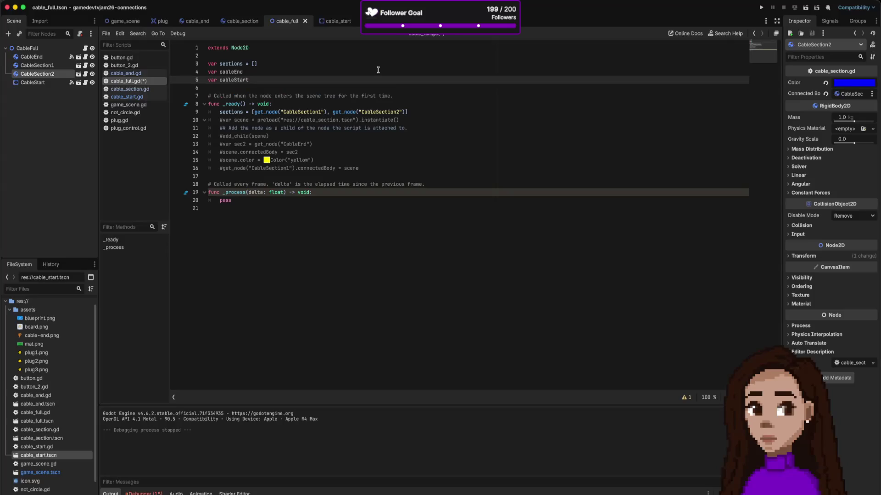
{"action": "key", "text": "shift+Up"}
{"action": "key", "text": "shift+Home"}
{"action": "key", "text": "BackSpace"}
{"action": "key", "text": "Delete"}
Split the sections array across lines and paste in two extra node lookups
{"action": "key", "text": "Down"}
{"action": "key", "text": "Down"}
{"action": "key", "text": "Down"}
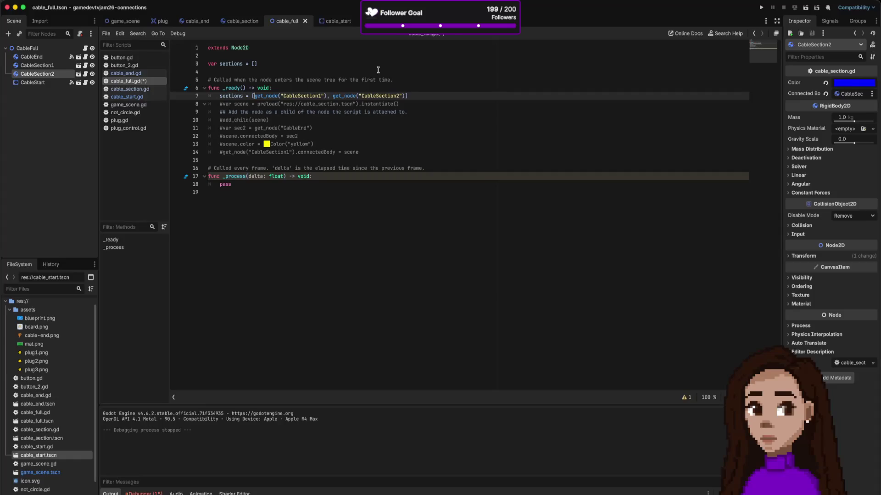
{"action": "key", "text": "ctrl+Right"}
{"action": "key", "text": "ctrl+Right"}
{"action": "key", "text": "ctrl+Right"}
{"action": "key", "text": "ctrl+space"}
{"action": "key", "text": "Escape"}
{"action": "key", "text": "Return"}
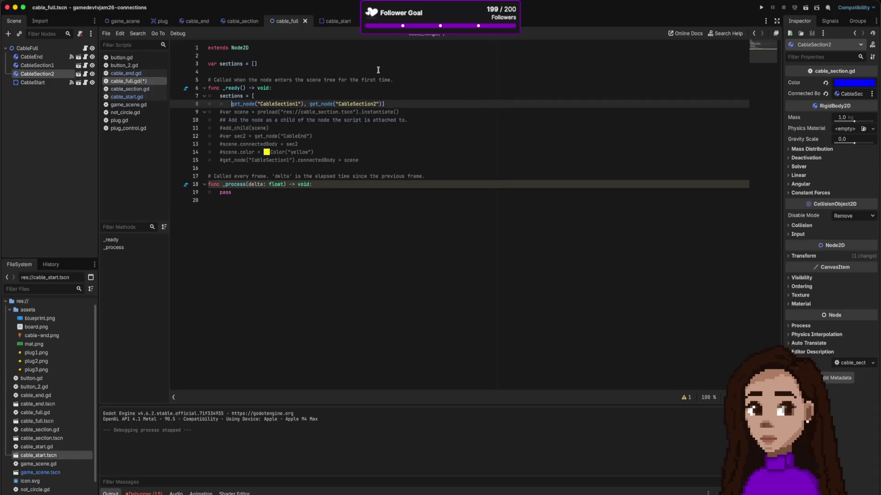
{"action": "key", "text": "Return"}
{"action": "key", "text": "Up"}
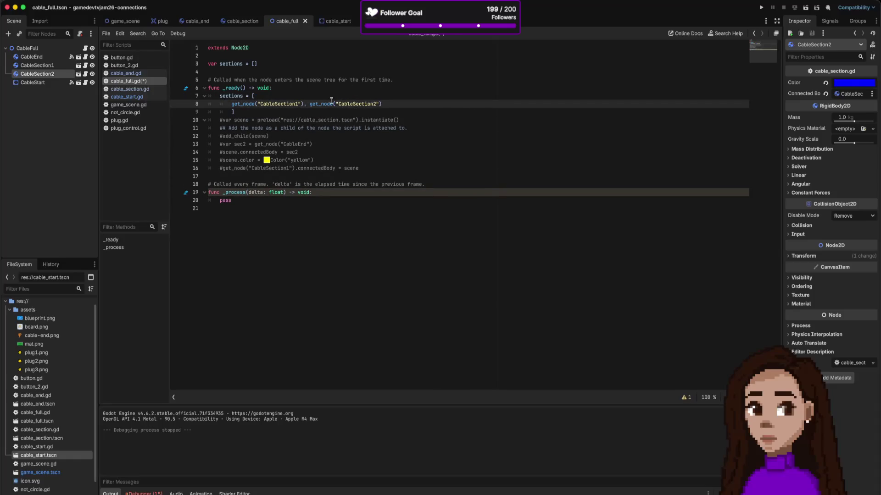
{"action": "key", "text": "Return"}
{"action": "key", "text": "Up"}
{"action": "key", "text": "Home"}
{"action": "key", "text": "Return"}
{"action": "key", "text": "Up"}
{"action": "key", "text": "ctrl+v"}
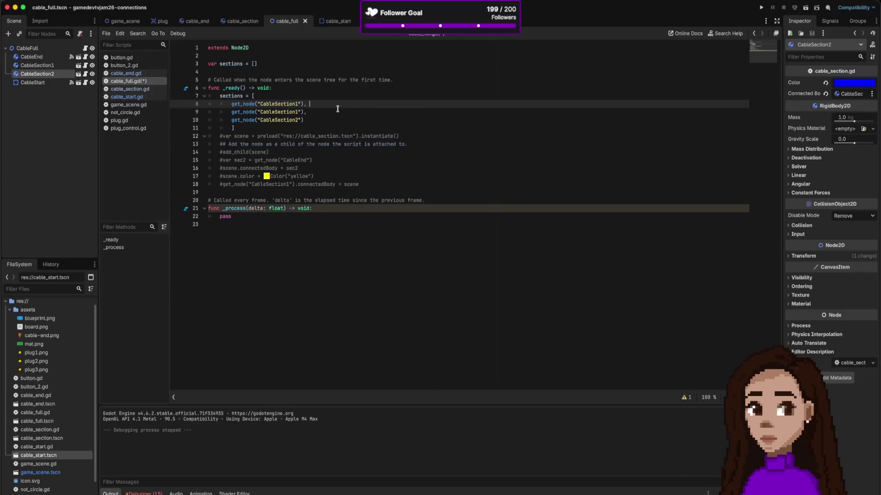
{"action": "key", "text": "Down"}
{"action": "key", "text": "Down"}
{"action": "key", "text": "Return"}
{"action": "key", "text": "ctrl+v"}
Rename the first entry to CableEnd and the last to CableStart, then save
{"action": "left_click", "coordinate": [284, 103]}
{"action": "double_click", "coordinate": [284, 104]}
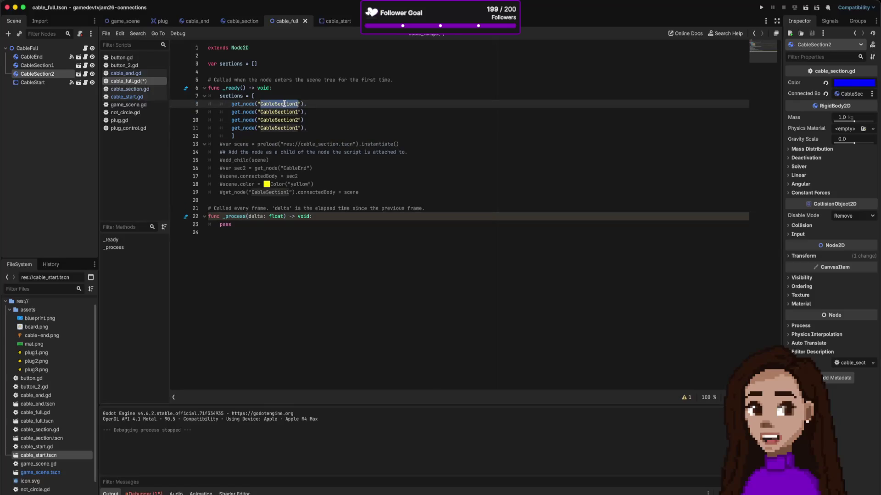
{"action": "key", "text": "BackSpace"}
{"action": "type", "text": "Cable"}
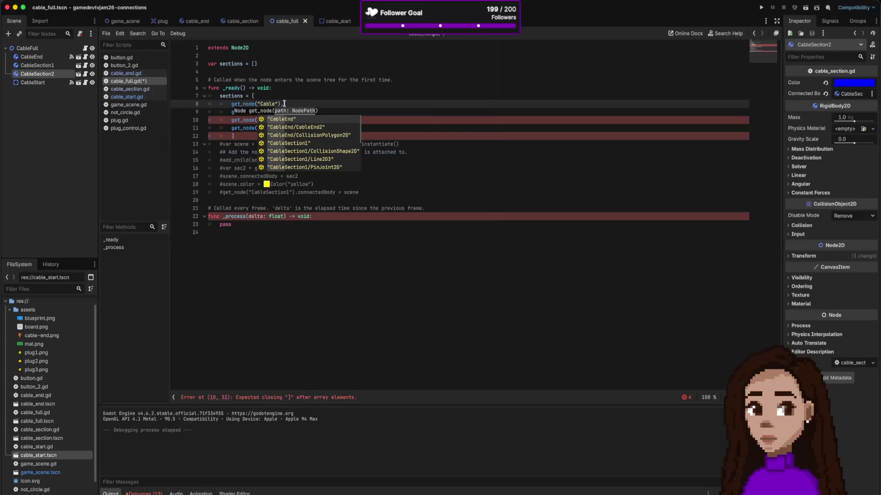
{"action": "key", "text": "Return"}
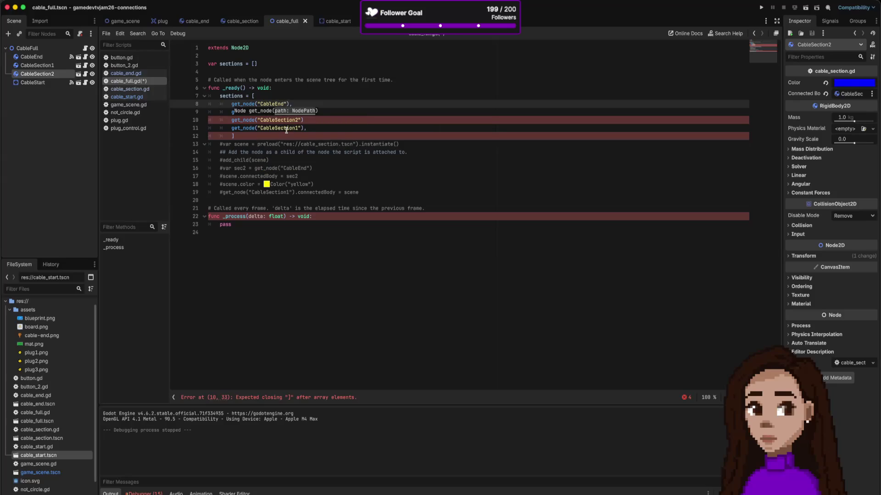
{"action": "double_click", "coordinate": [286, 129]}
{"action": "type", "text": "CableStart"}
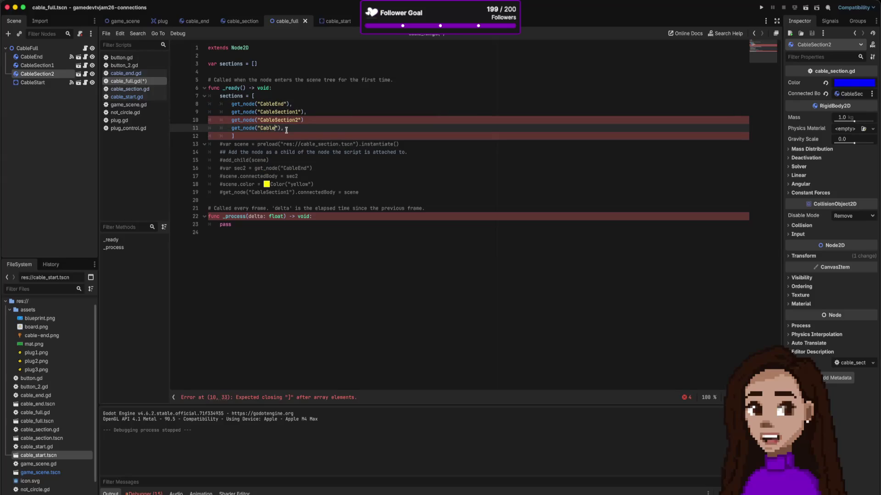
{"action": "key", "text": "super+s"}
Add the missing comma after the get_node("CableSection2") entry and review the array
{"action": "left_click", "coordinate": [258, 138]}
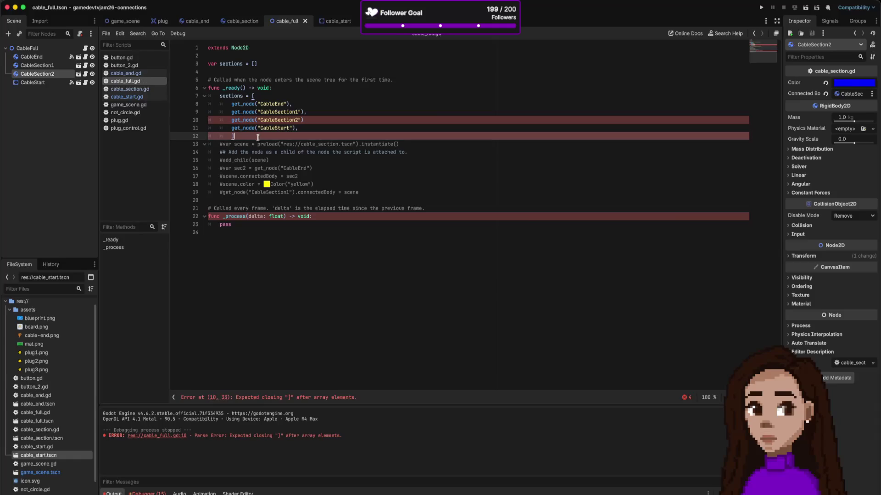
{"action": "left_click", "coordinate": [312, 120]}
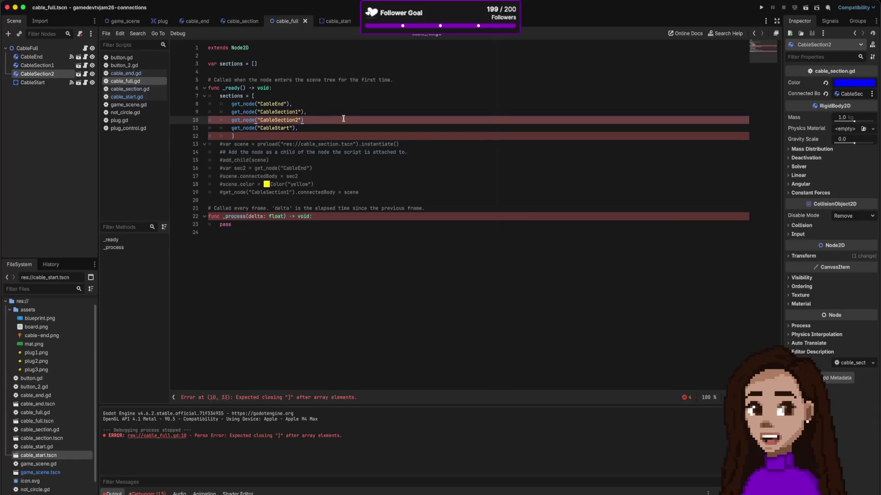
{"action": "type", "text": ","}
{"action": "double_click", "coordinate": [272, 104]}
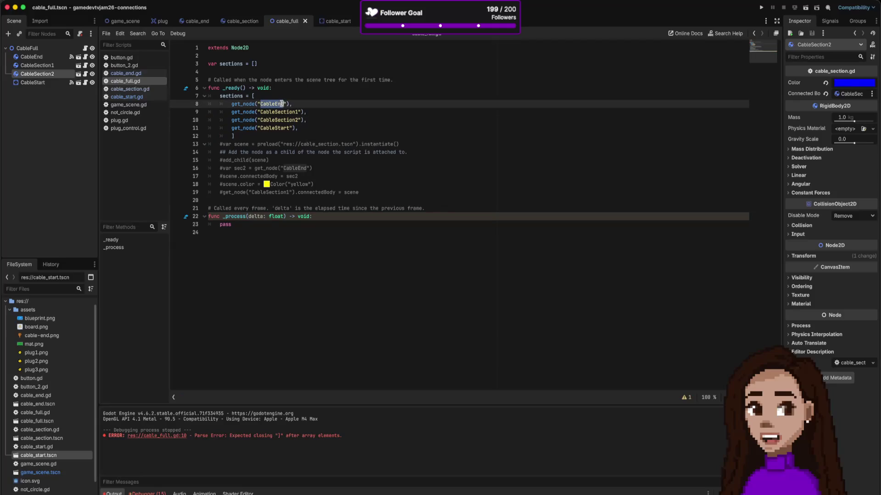
{"action": "double_click", "coordinate": [285, 128]}
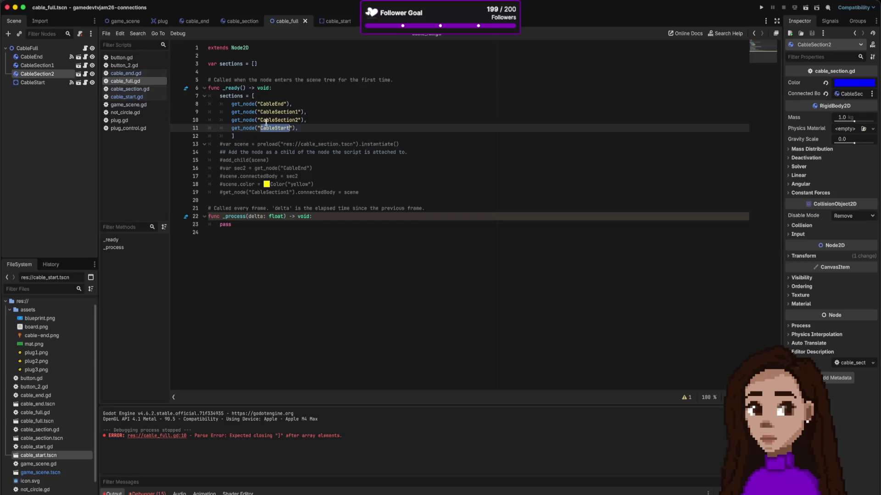
{"action": "left_click", "coordinate": [287, 143]}
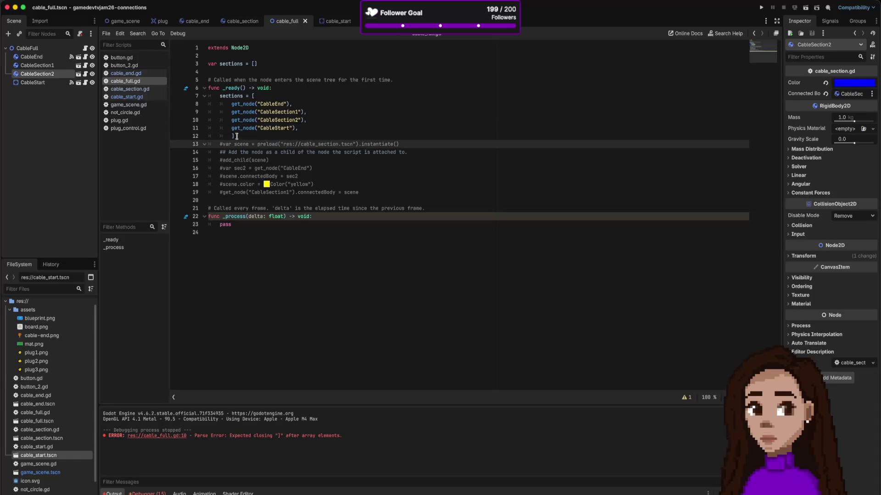
{"action": "left_click", "coordinate": [355, 134]}
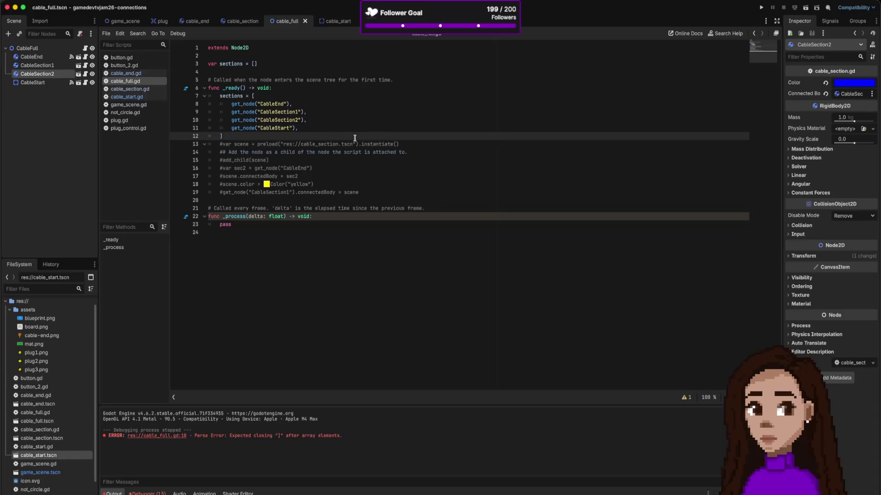
{"action": "left_click", "coordinate": [321, 145]}
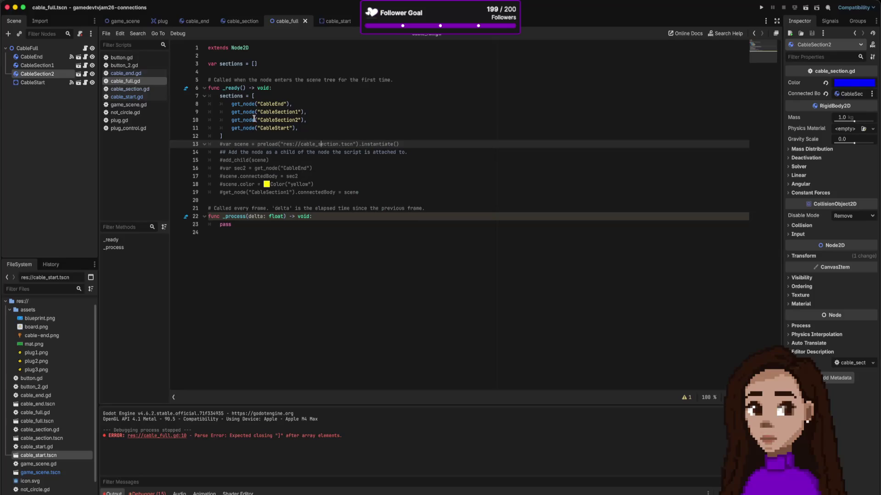
{"action": "left_click", "coordinate": [238, 200]}
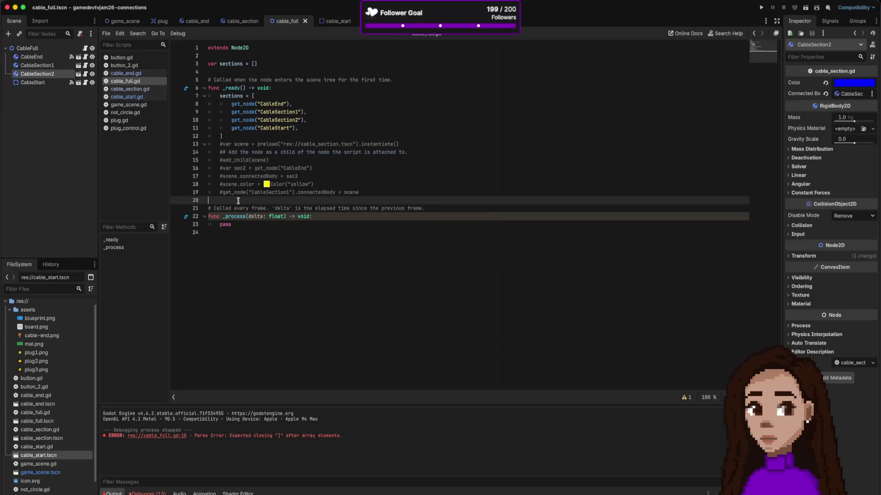
{"action": "left_click", "coordinate": [331, 219]}
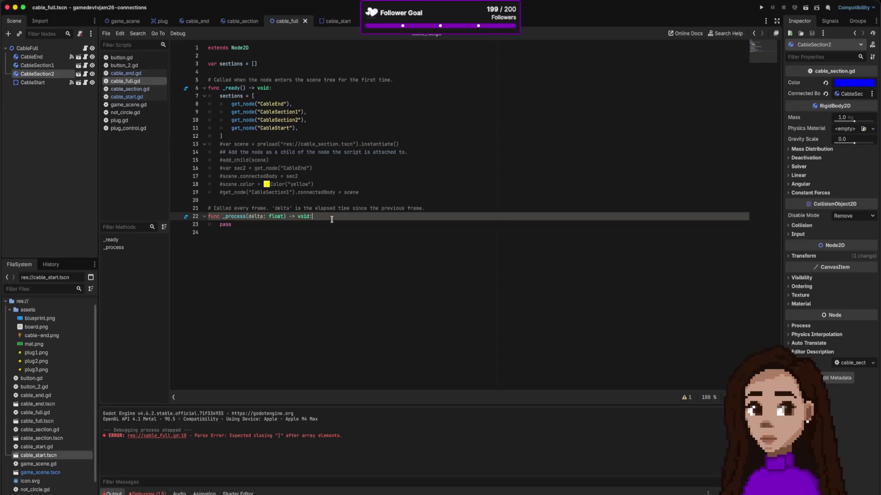
Start an 'if' line in _process and declare 'var cableStart' below the sections array
{"action": "key", "text": "Return"}
{"action": "type", "text": "if"}
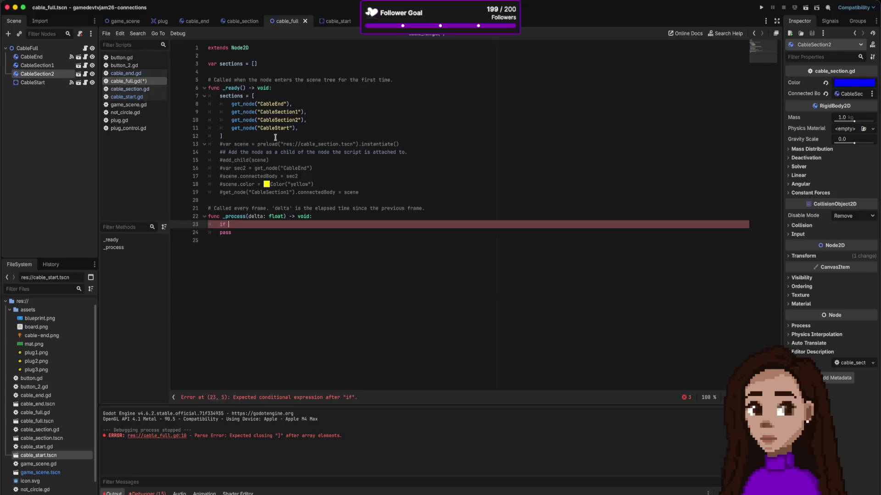
{"action": "left_click", "coordinate": [261, 72]}
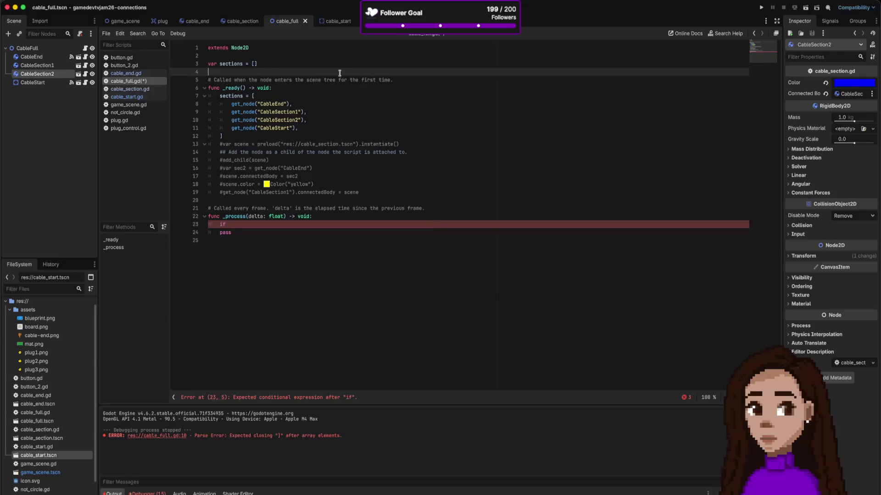
{"action": "key", "text": "Return"}
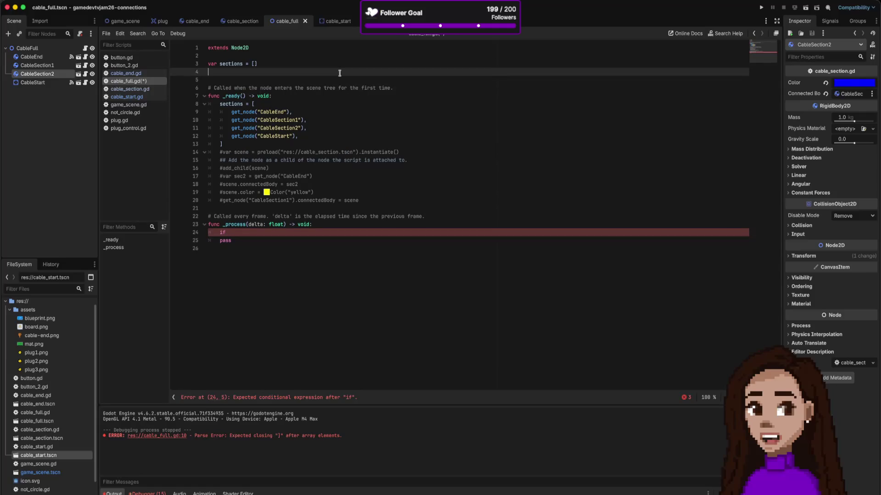
{"action": "type", "text": "var cab"}
{"action": "type", "text": "leEn"}
{"action": "key", "text": "BackSpace"}
{"action": "type", "text": "rt"}
Move get_node("CableStart") out of the sections array into a 'cableStart =' assignment in _ready
{"action": "left_click", "coordinate": [303, 144]}
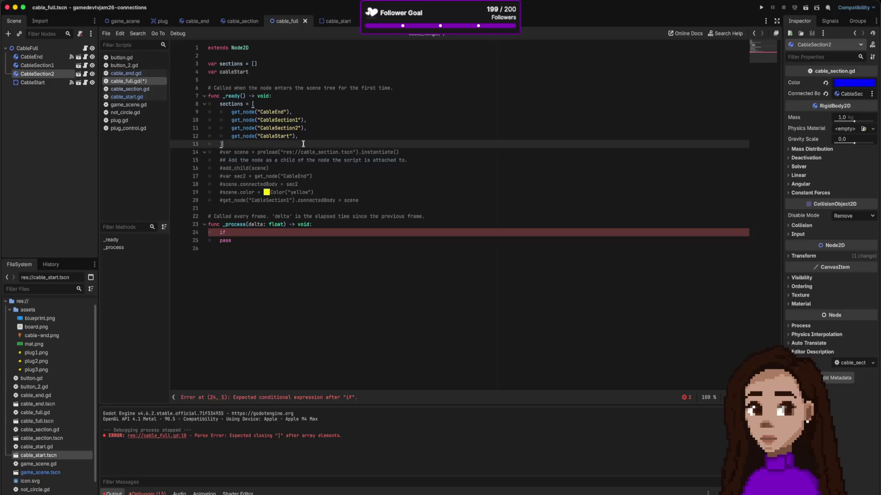
{"action": "key", "text": "Return"}
{"action": "type", "text": "cableStart ="}
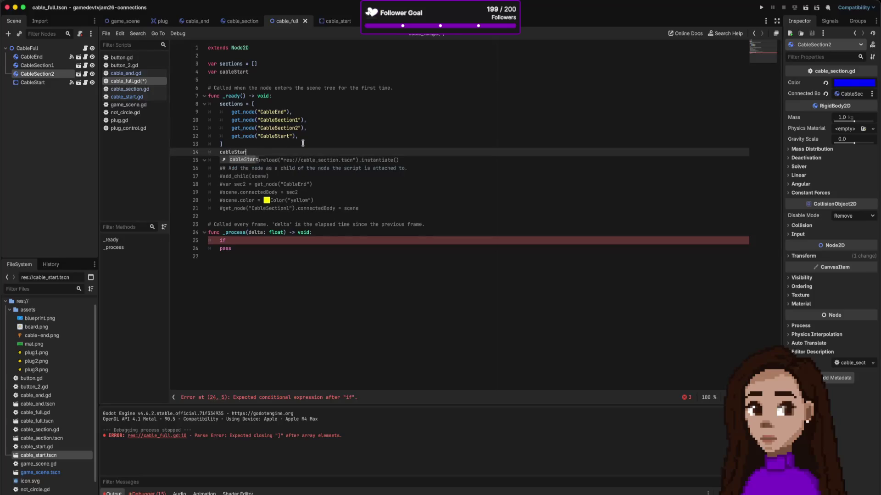
{"action": "left_click_drag", "start_coordinate": [297, 136], "coordinate": [233, 137]}
{"action": "key", "text": "ctrl+x"}
{"action": "left_click", "coordinate": [264, 152]}
{"action": "key", "text": "ctrl+v"}
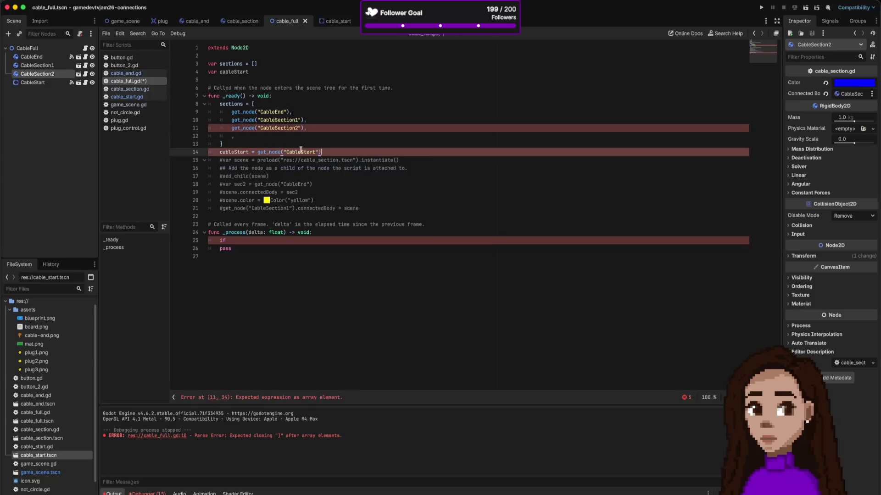
Remove the CableEnd entry and stray commas so sections holds only CableSection1 and CableSection2, and save
{"action": "left_click", "coordinate": [308, 138]}
{"action": "key", "text": "BackSpace"}
{"action": "key", "text": "BackSpace"}
{"action": "key", "text": "Up"}
{"action": "key", "text": "Up"}
{"action": "key", "text": "Up"}
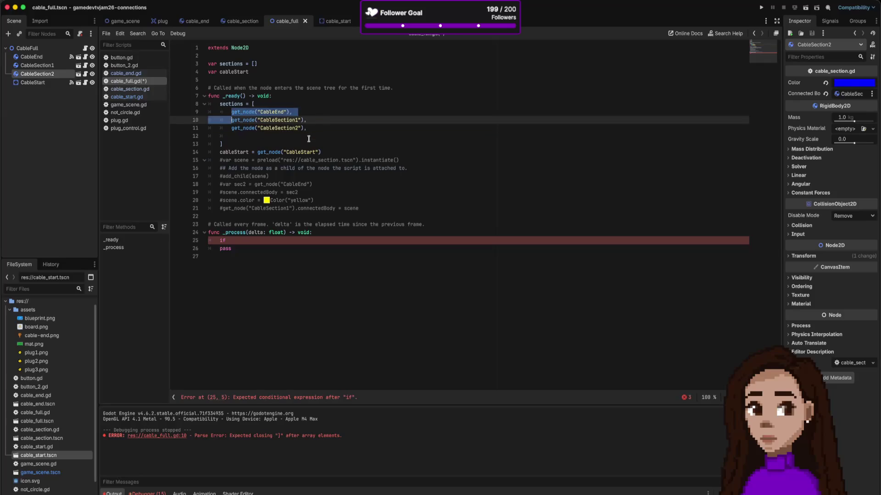
{"action": "key", "text": "ctrl+shift+k"}
{"action": "key", "text": "ctrl+s"}
{"action": "key", "text": "Down"}
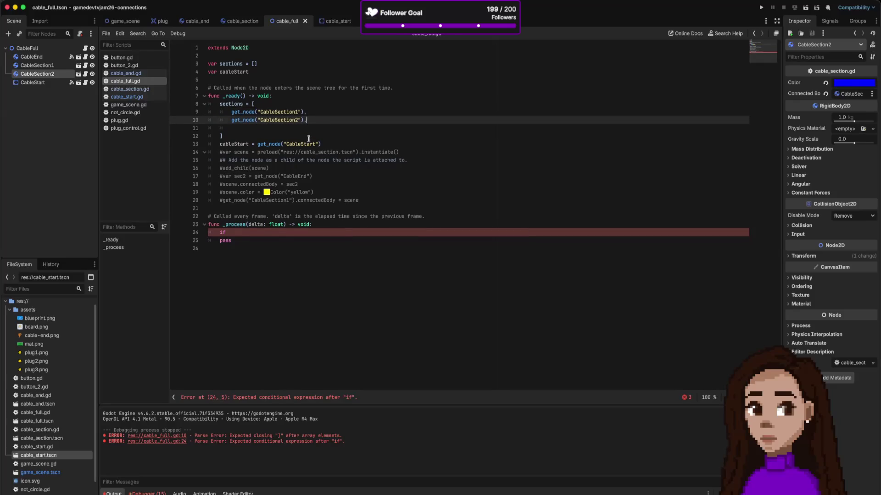
{"action": "key", "text": "BackSpace"}
{"action": "key", "text": "Delete"}
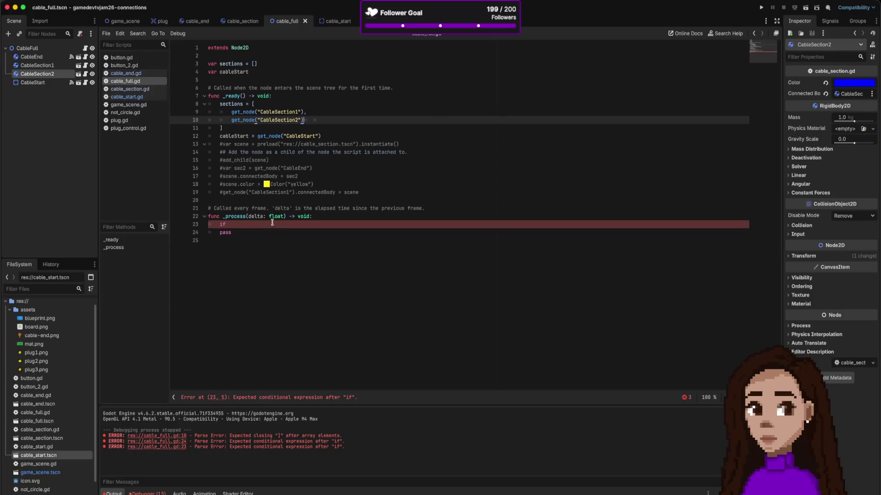
Make the _process condition read 'if cableStart.' using the copied variable name
{"action": "double_click", "coordinate": [234, 136]}
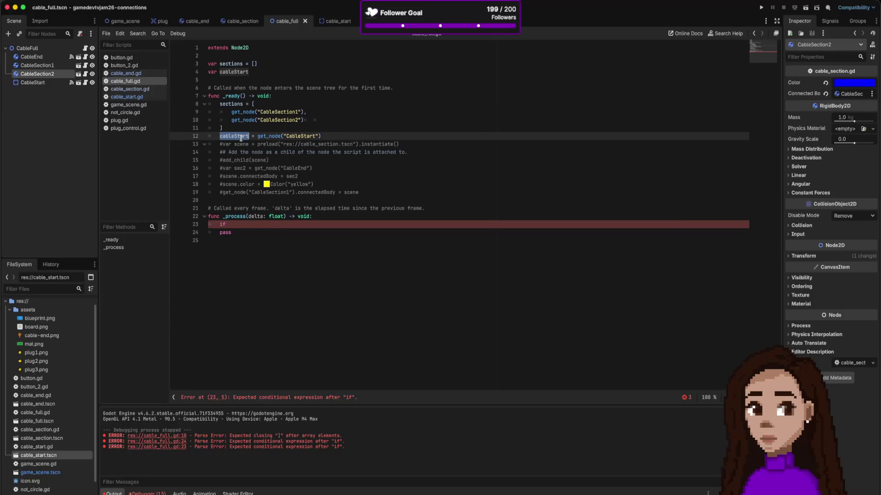
{"action": "key", "text": "ctrl+c"}
{"action": "left_click", "coordinate": [239, 225]}
{"action": "key", "text": "ctrl+v"}
{"action": "type", "text": "."}
Begin typing a CableStart type on the cableStart declaration, then select the CableStart node name
{"action": "left_click", "coordinate": [260, 69]}
{"action": "type", "text": "CableSta"}
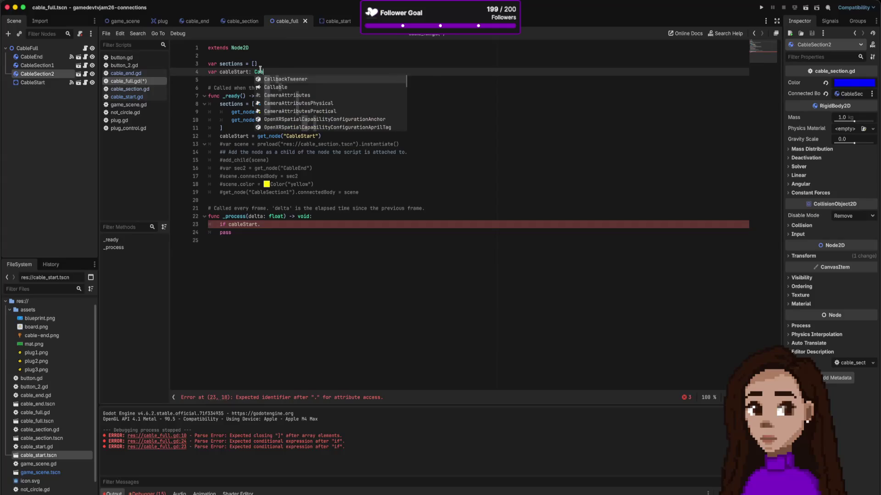
{"action": "key", "text": "BackSpace"}
{"action": "key", "text": "BackSpace"}
{"action": "key", "text": "BackSpace"}
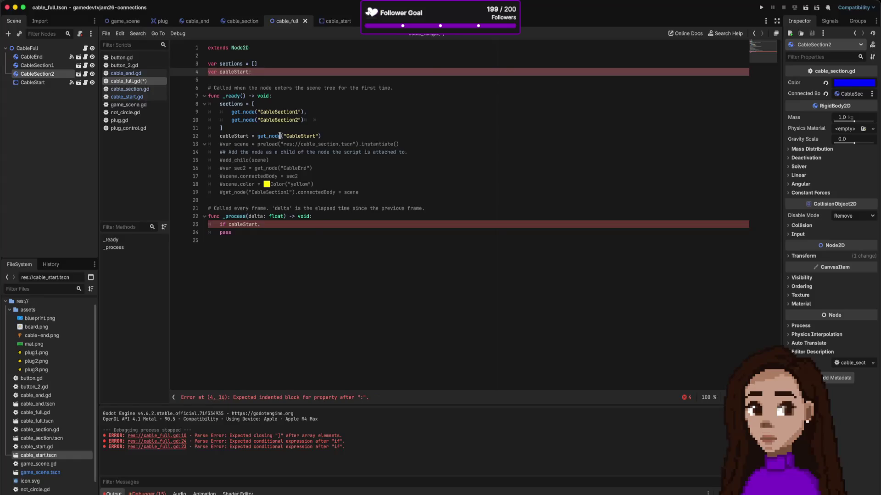
{"action": "mouse_move", "coordinate": [280, 137]}
{"action": "double_click", "coordinate": [290, 136]}
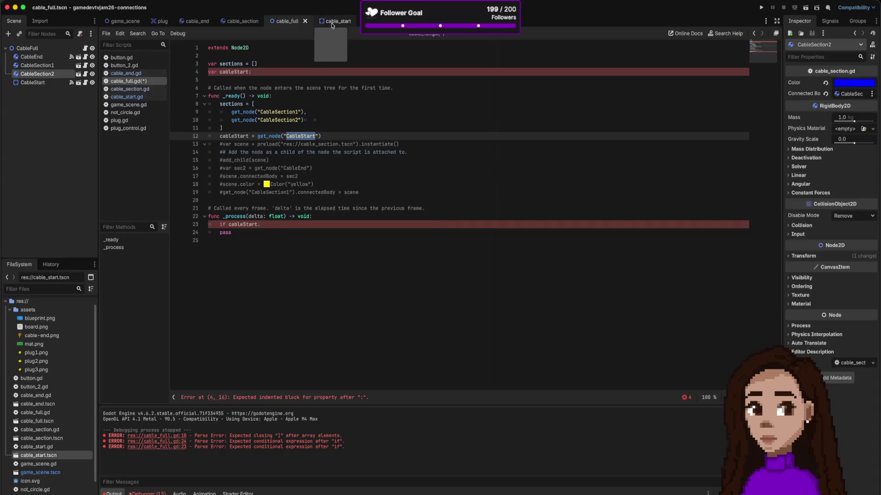
Check is_being_dragged usage in the cable_start.gd and cable_end.gd scripts
{"action": "left_click", "coordinate": [123, 97]}
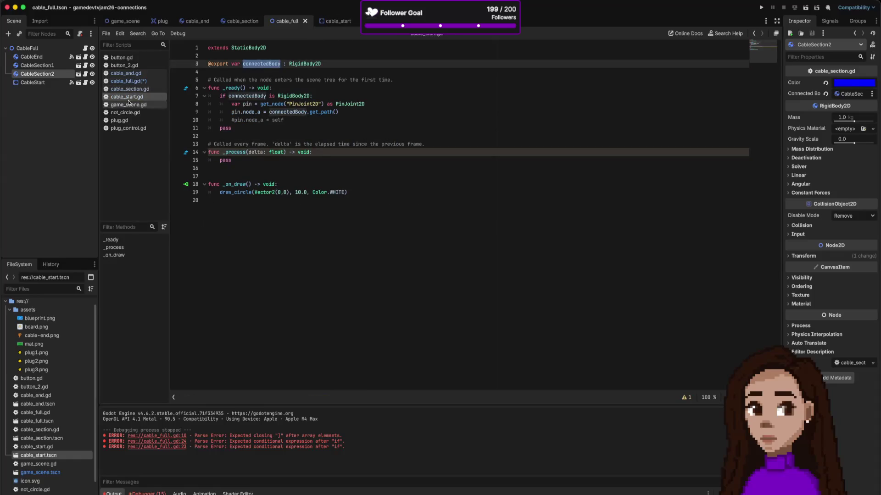
{"action": "left_click", "coordinate": [126, 73]}
{"action": "double_click", "coordinate": [277, 64]}
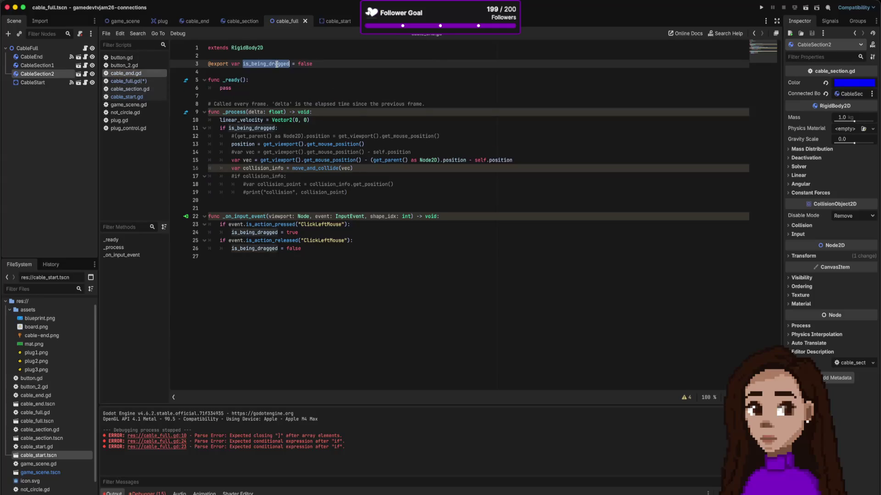
Back in cable_full.gd, change the _process condition to check cableEnd's is_being_dragged
{"action": "left_click", "coordinate": [129, 81]}
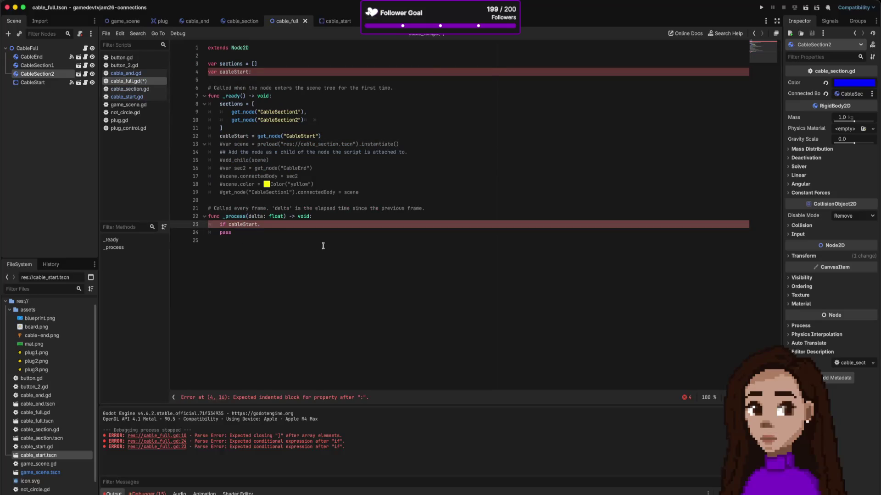
{"action": "key", "text": "BackSpace"}
{"action": "key", "text": "BackSpace"}
{"action": "key", "text": "BackSpace"}
{"action": "type", "text": "End"}
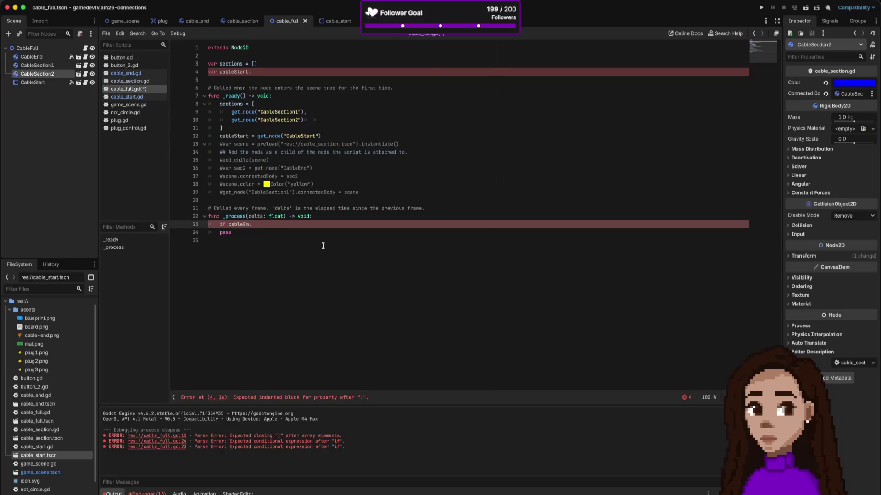